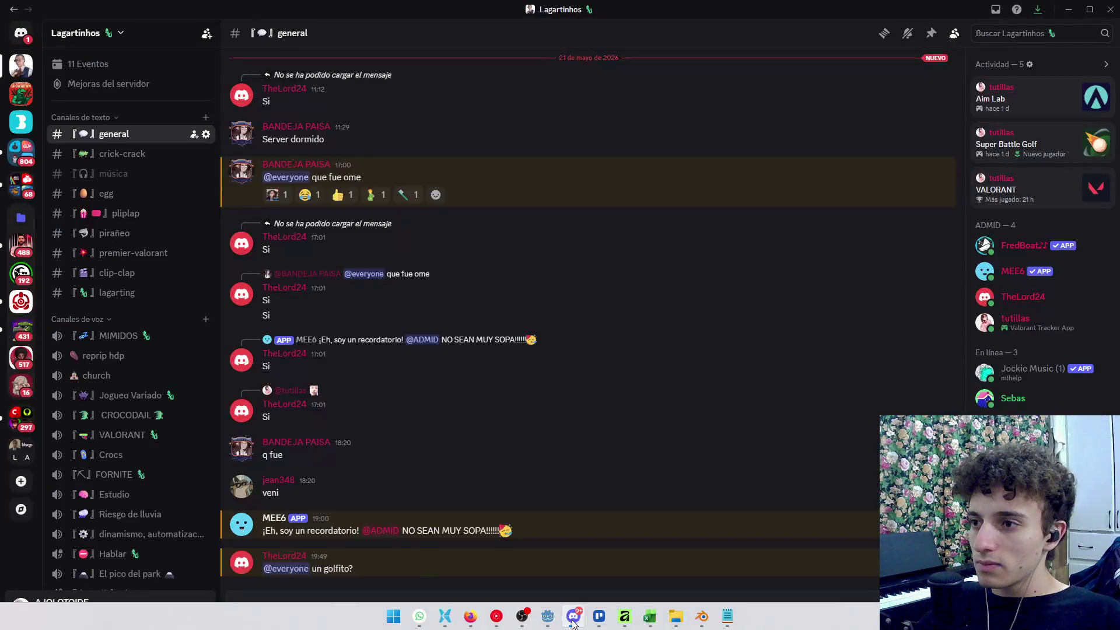
click(573, 625)
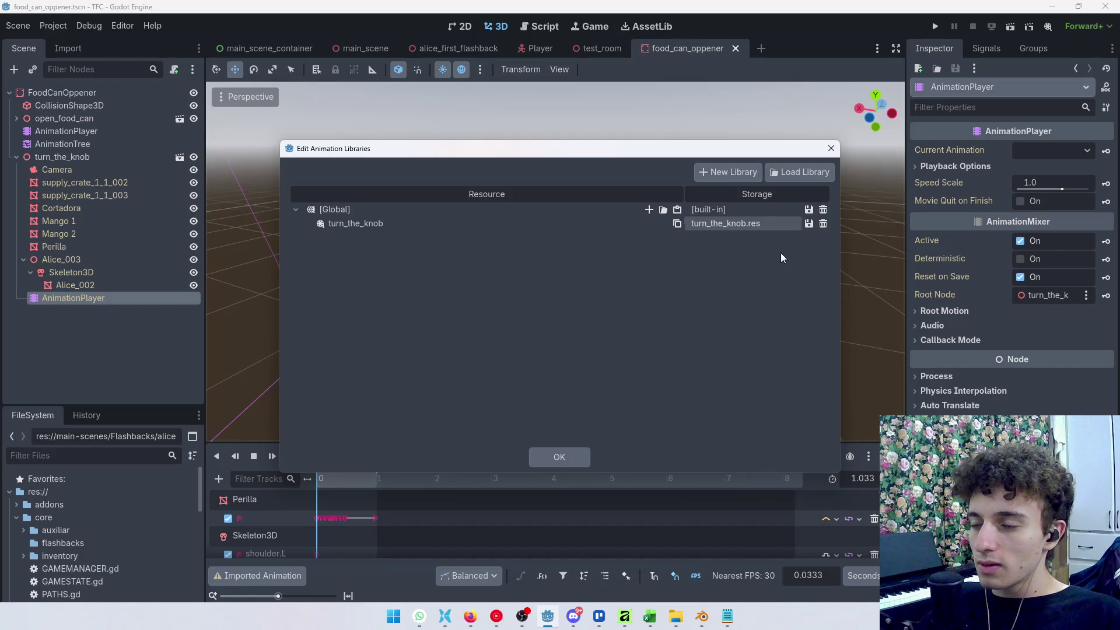
Step: Reopen the animation library manager for the can-opener's main AnimationPlayer
click(559, 457)
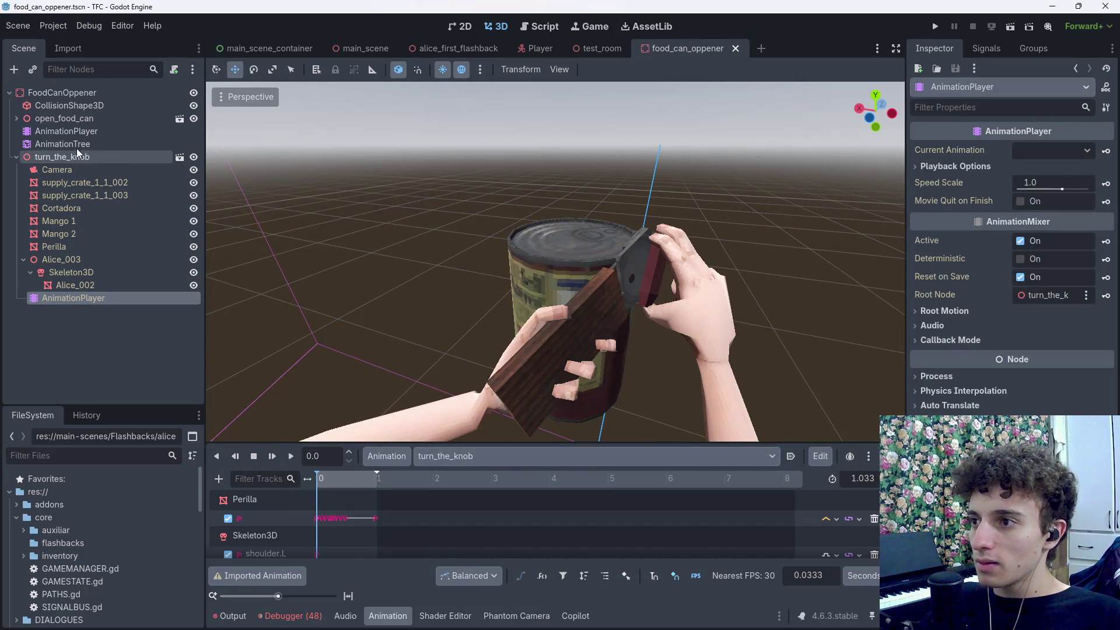
click(66, 131)
click(534, 457)
click(534, 459)
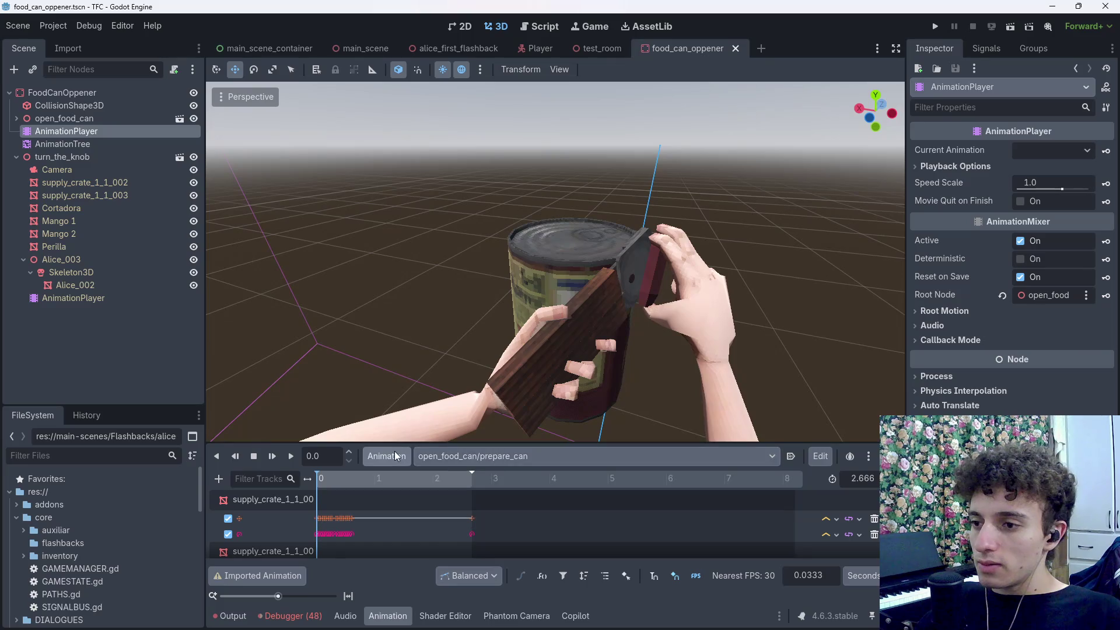
click(394, 456)
click(424, 495)
Step: Remove turn_the_knob from the open_food_can library and reload it from turn_the_knob.res
click(351, 266)
click(351, 266)
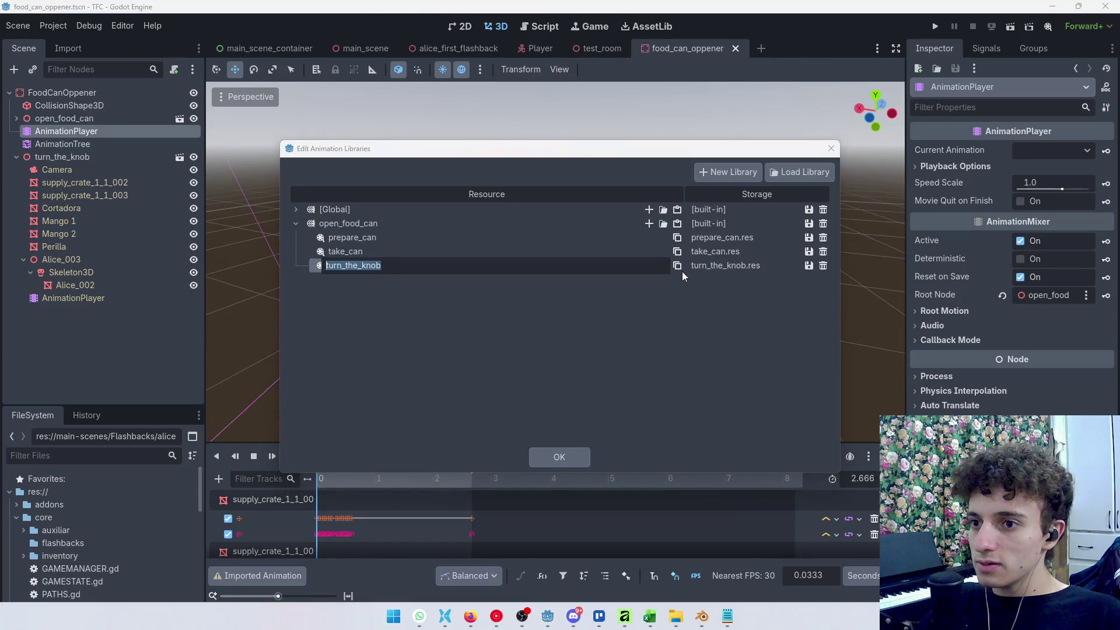
click(822, 267)
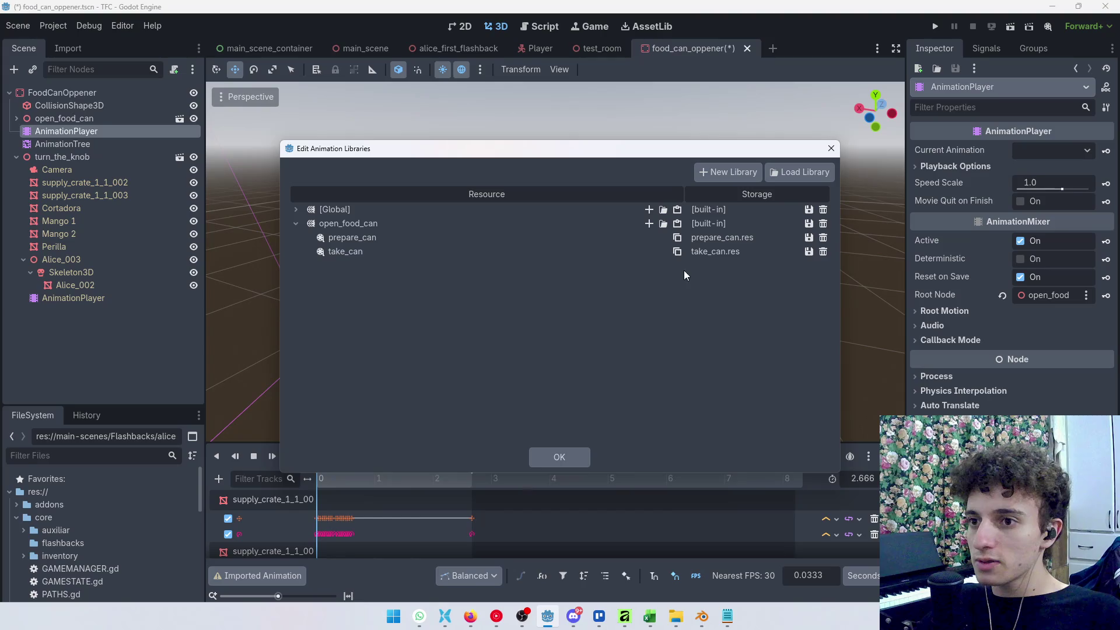
click(663, 224)
click(349, 143)
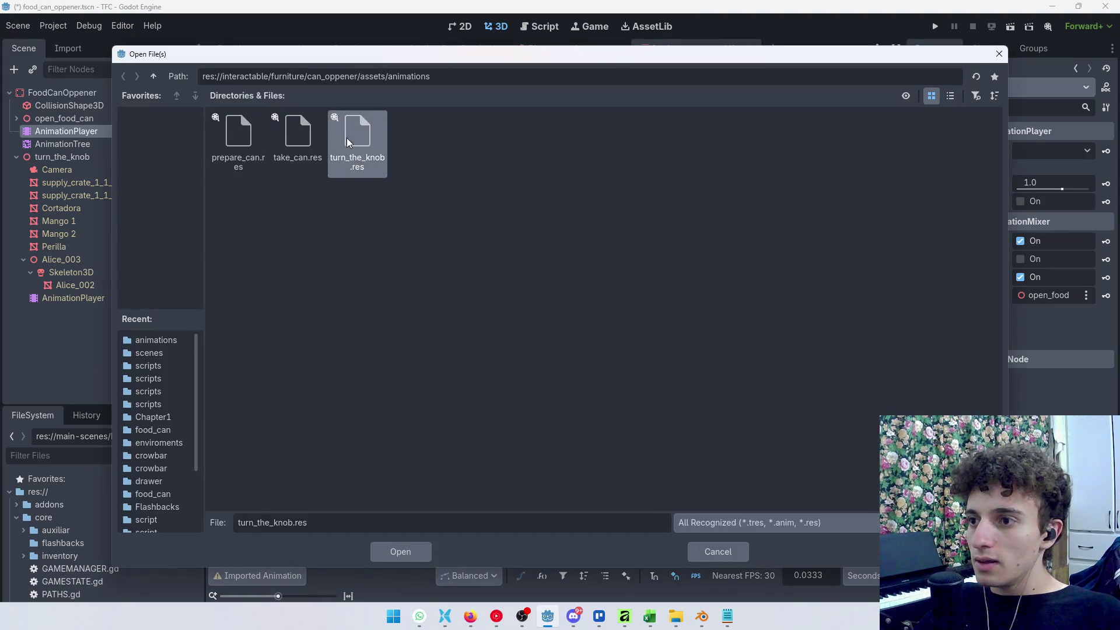
click(400, 552)
click(554, 457)
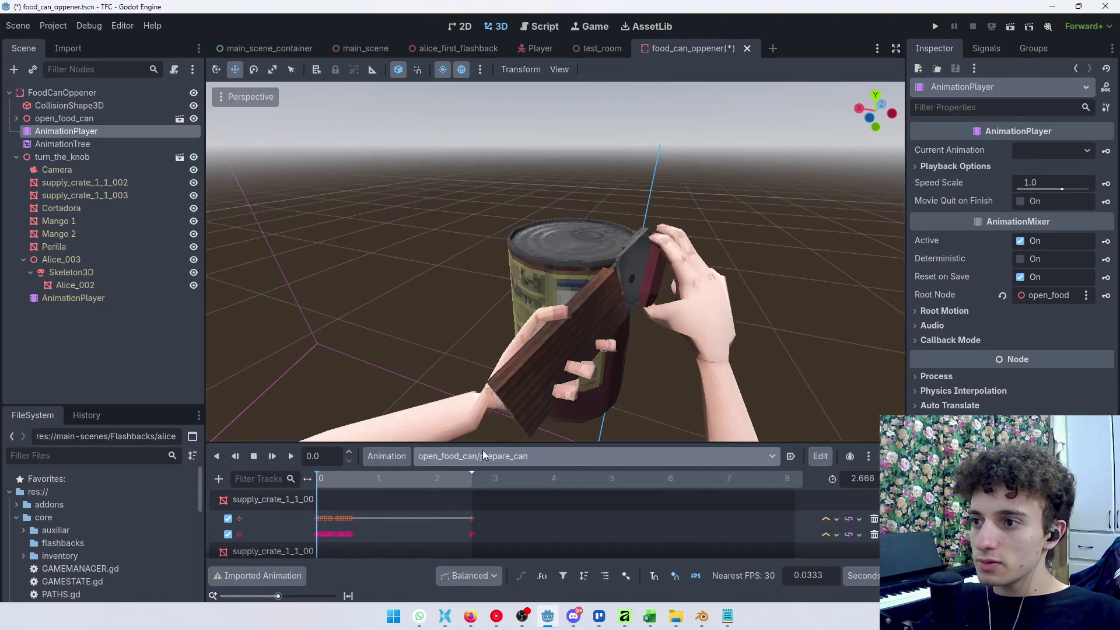
Step: Save the turn_the_knob animation over turn_the_knob.res, confirming the overwrite
click(72, 297)
click(386, 457)
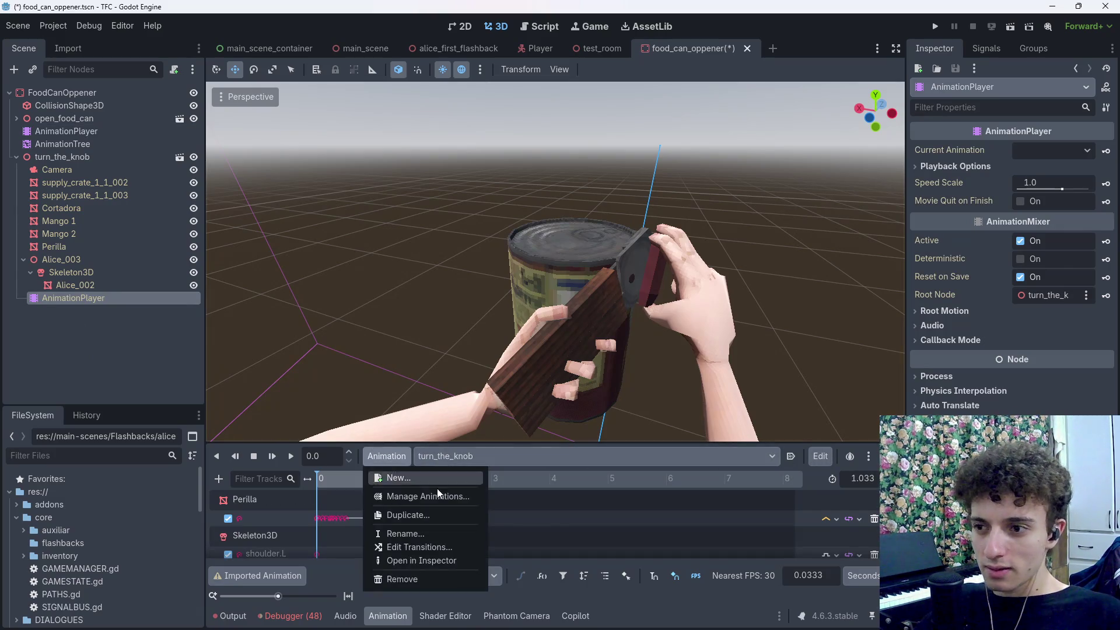
click(439, 496)
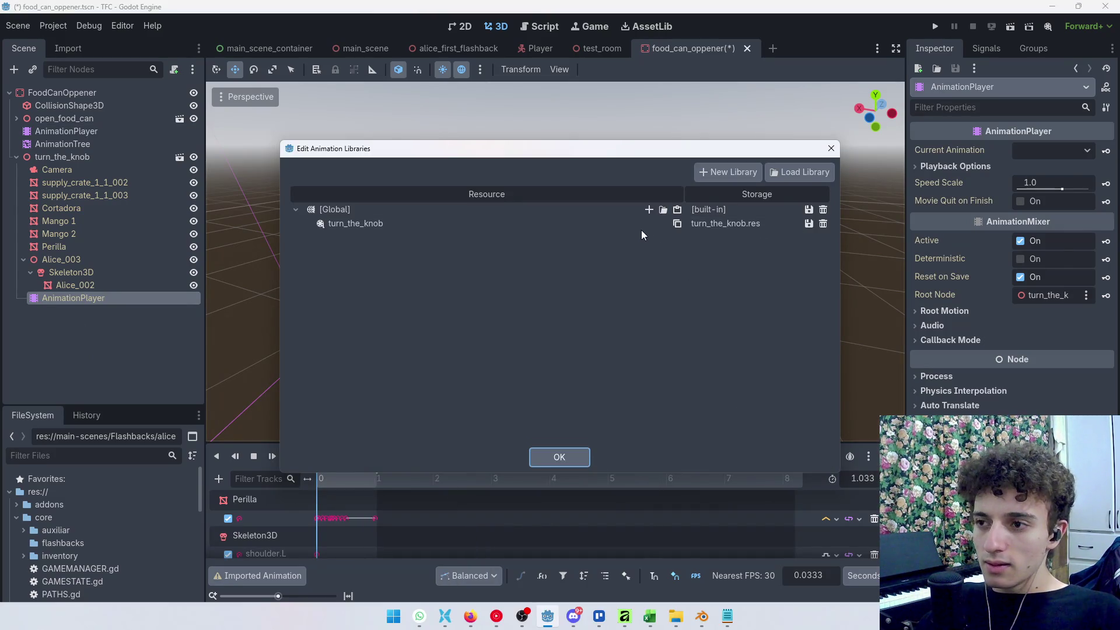
click(809, 225)
click(840, 256)
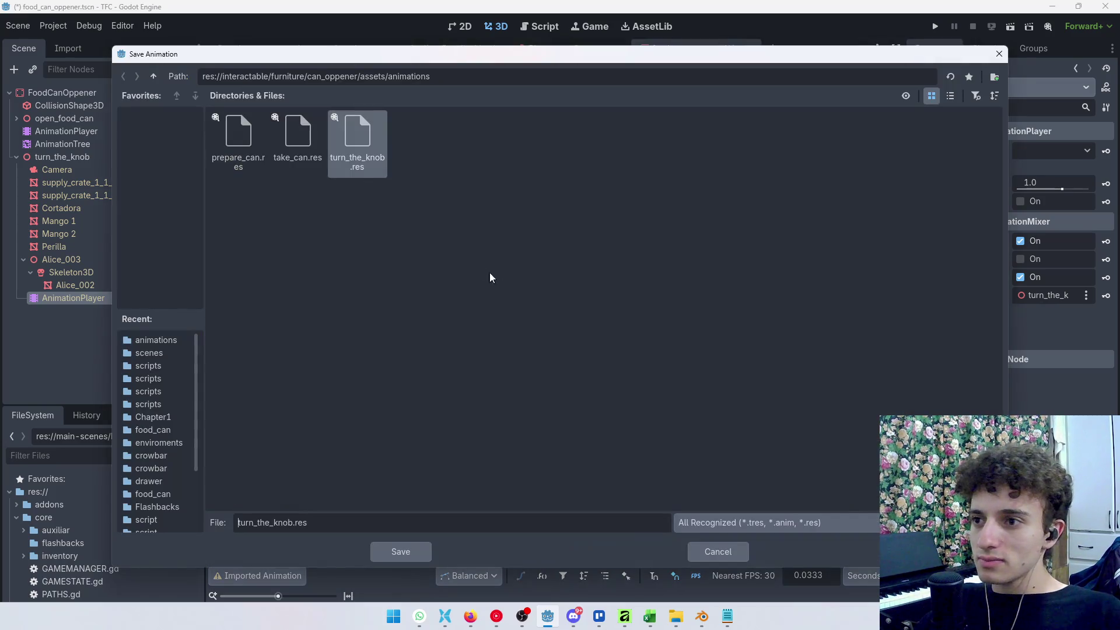
click(409, 552)
click(484, 332)
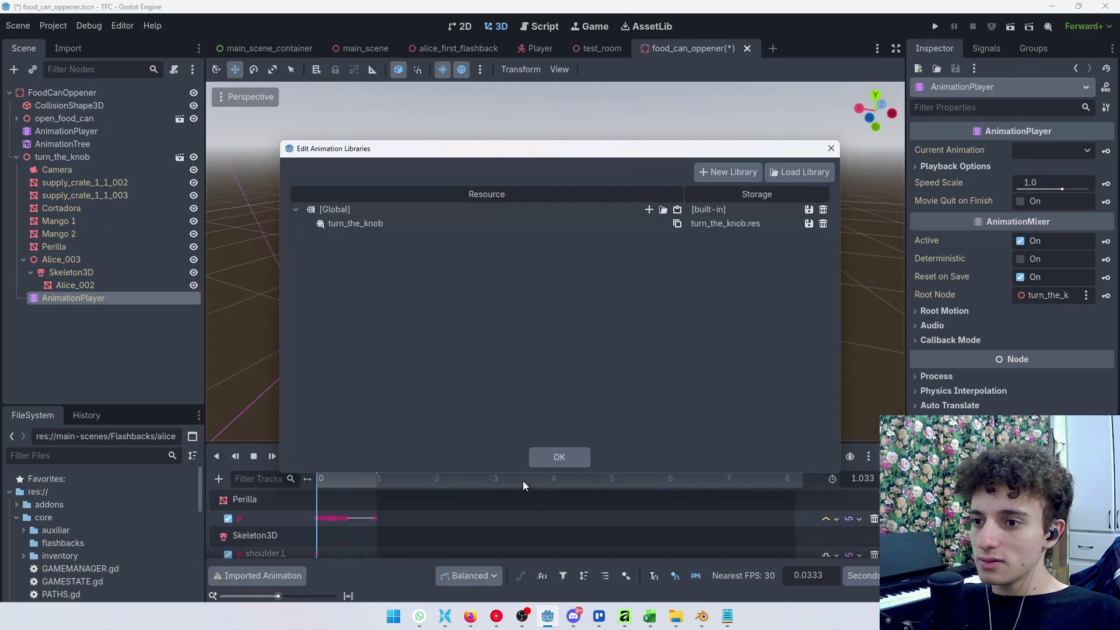
click(559, 458)
Step: Delete the turn_the_knob node and its children from the scene tree
click(65, 167)
click(75, 156)
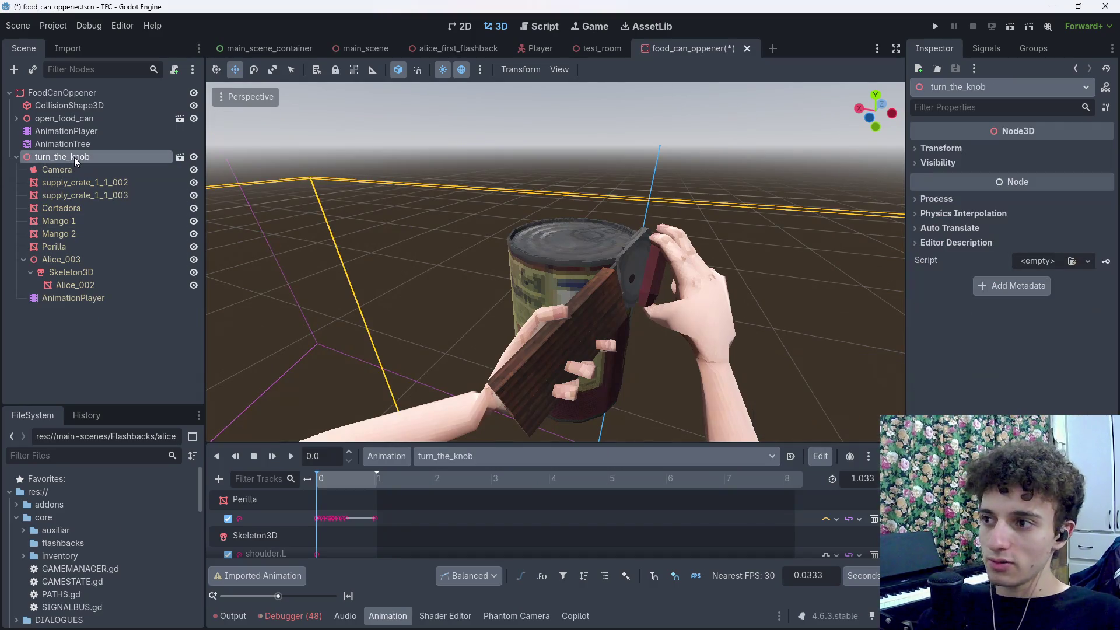
key(Delete)
click(526, 326)
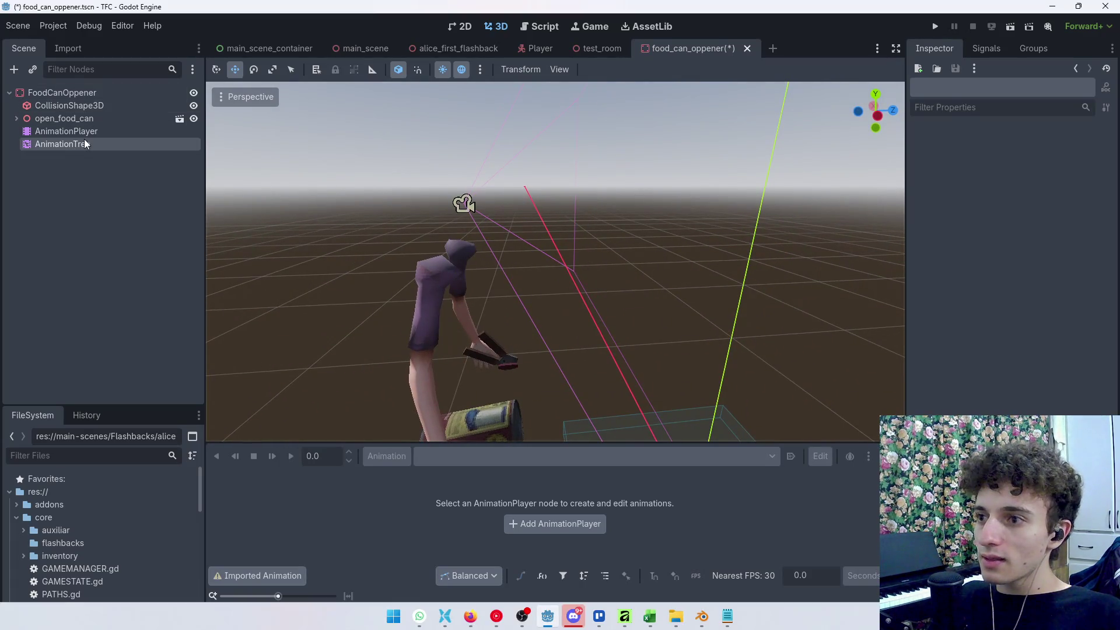
Step: Save the scene with AnimationPlayer selected and scrub through prepare_can
click(81, 132)
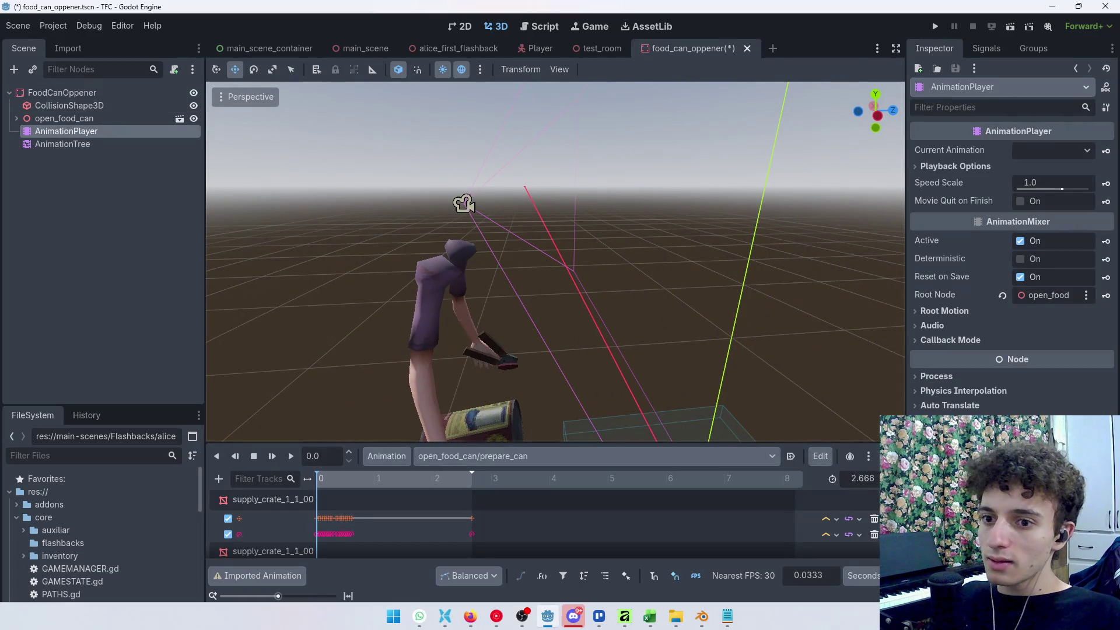
key(ctrl+s)
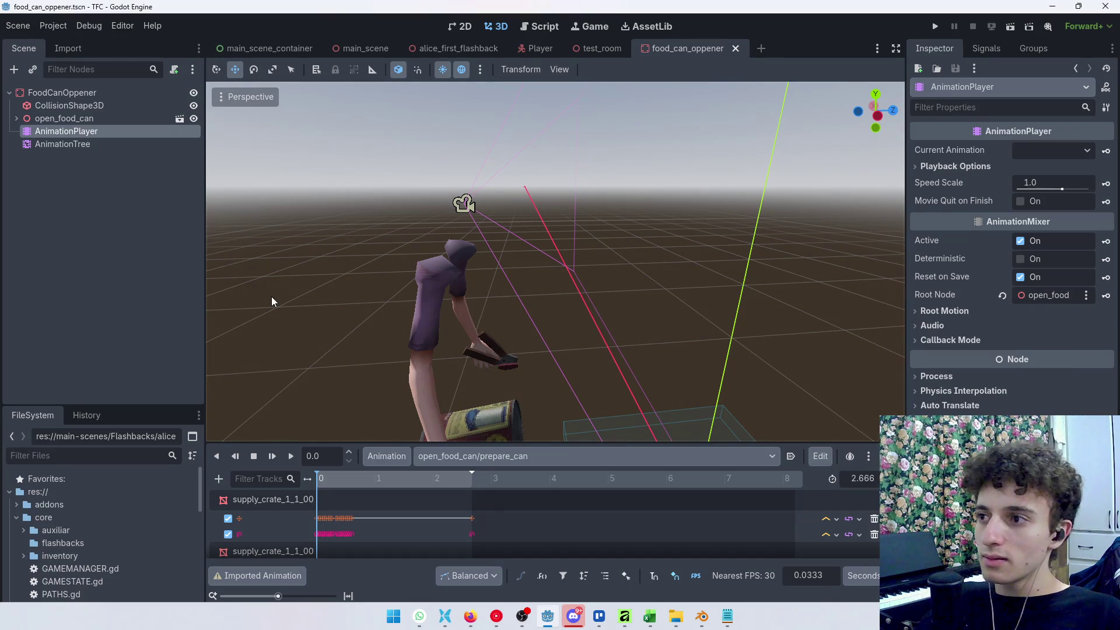
mouse_move(330, 479)
mouse_down()
mouse_move(415, 486)
mouse_move(476, 508)
mouse_up()
Step: Load open_food_can/turn_the_knob and preview it at 0.55 s close to the can
click(552, 455)
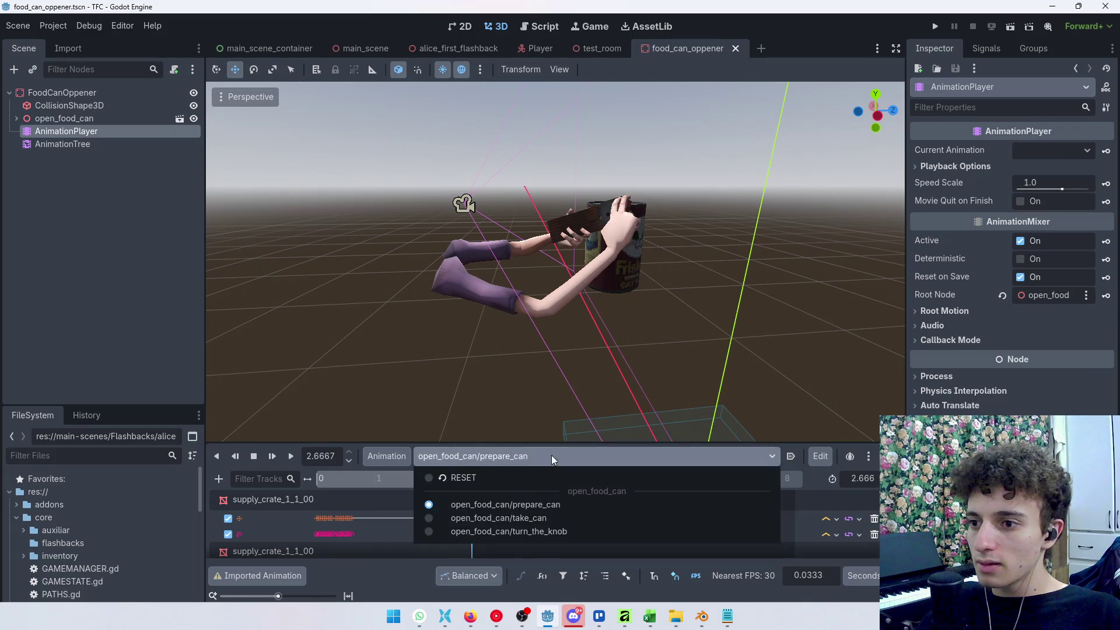
click(540, 531)
key(shift+f)
key(w)
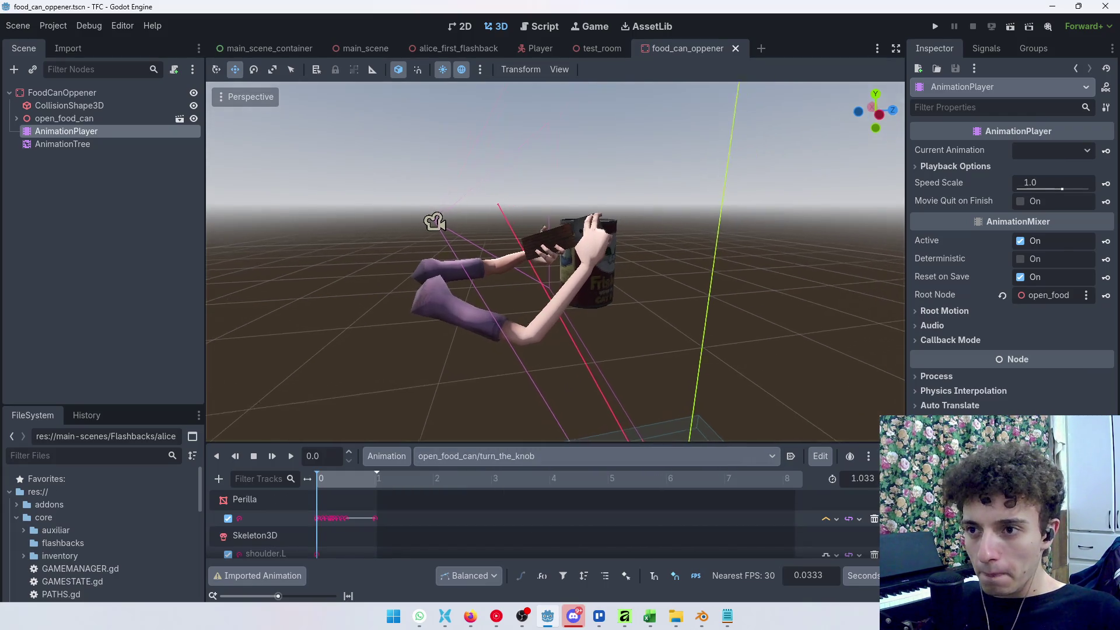
key(s)
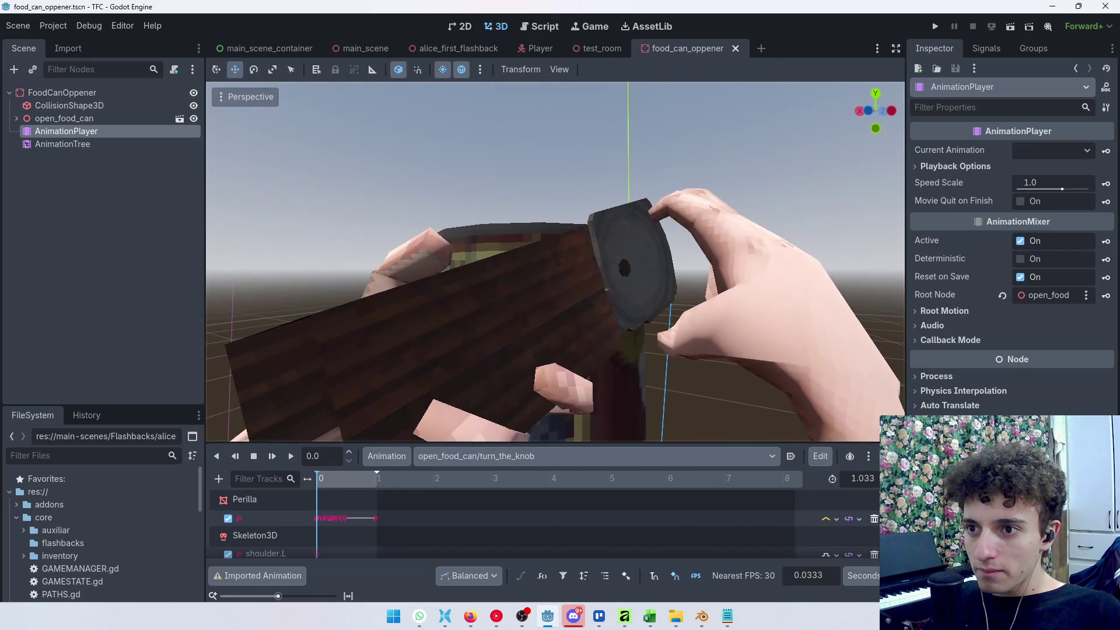
key(w)
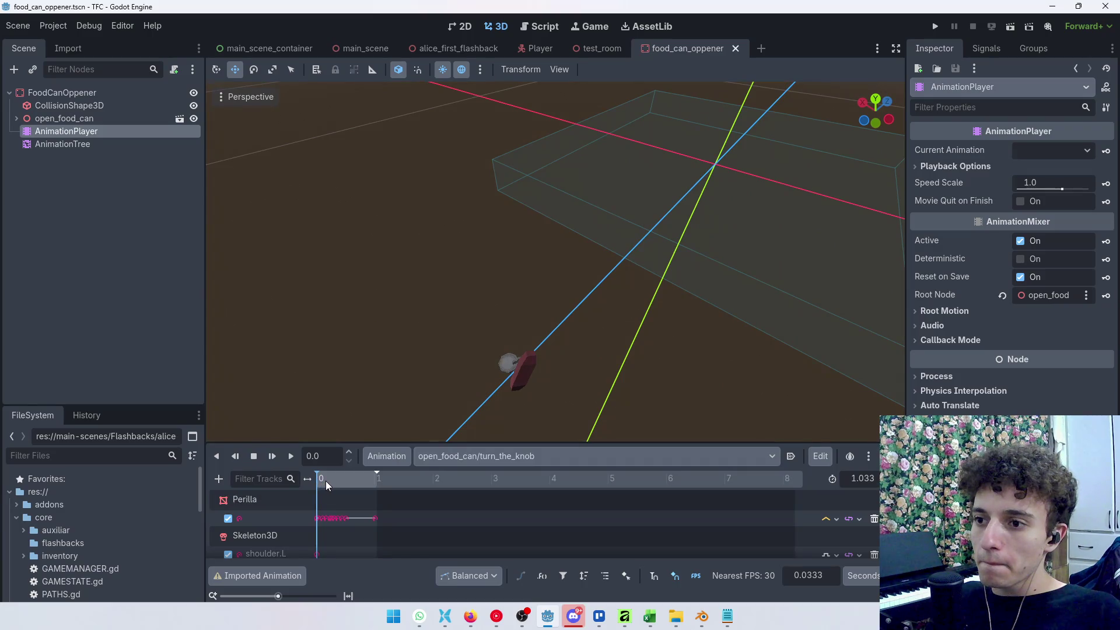
mouse_move(326, 481)
mouse_down()
mouse_move(351, 482)
mouse_move(309, 489)
mouse_move(383, 490)
mouse_up()
mouse_move(525, 292)
mouse_down()
mouse_move(641, 245)
mouse_move(648, 222)
mouse_up()
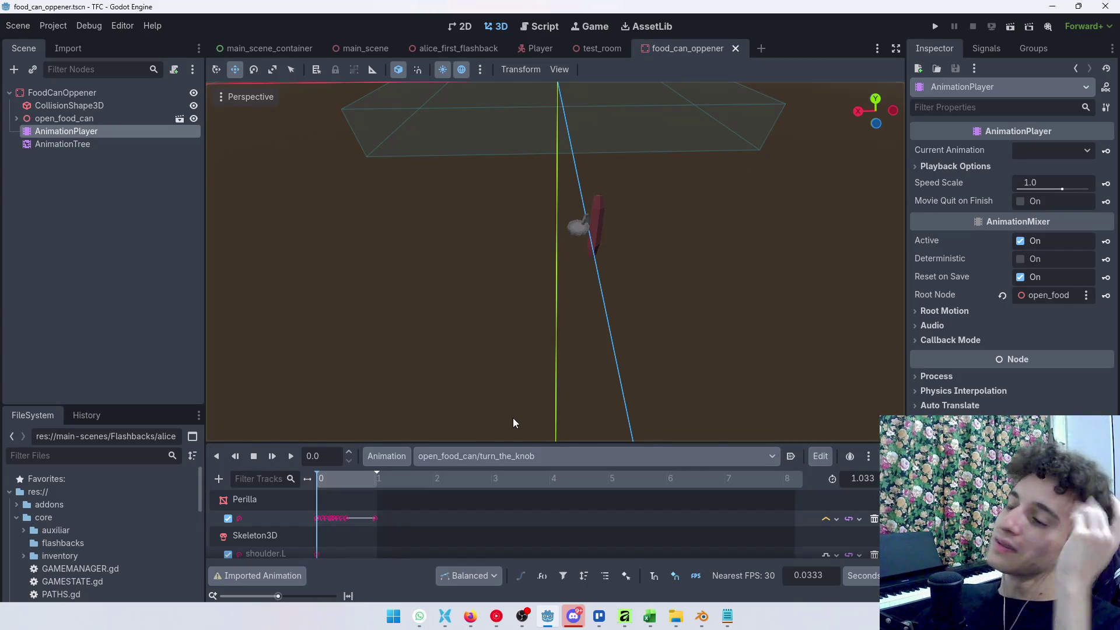
Step: Undo and redo the turn_the_knob node deletion, leaving it removed
key(ctrl+z)
drag(698, 272, 556, 324)
key(ctrl+shift+z)
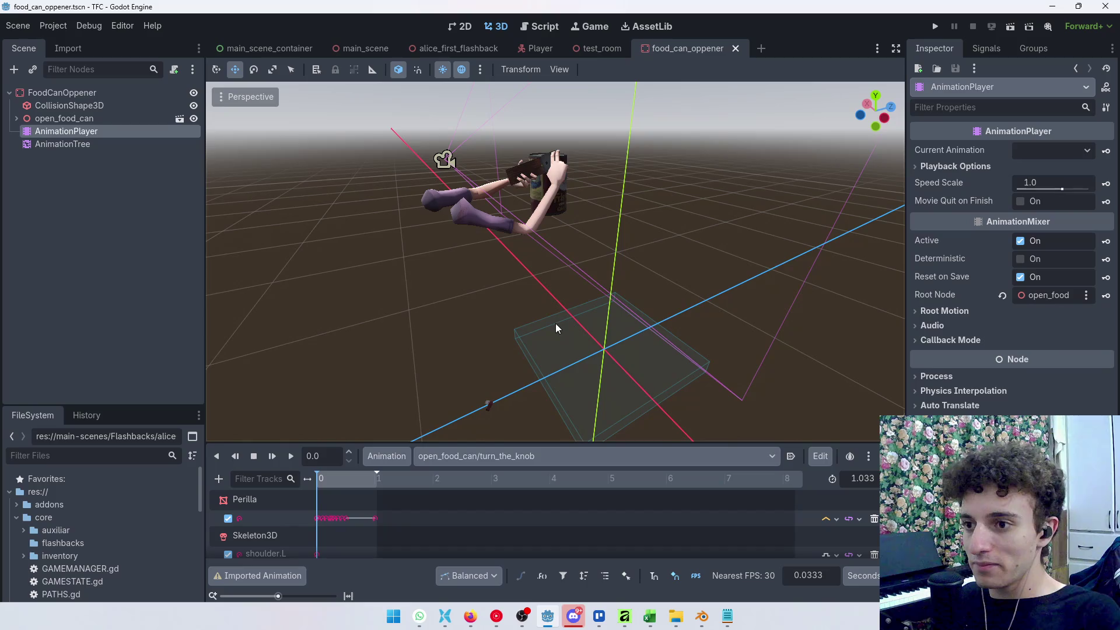
Step: Preview take_can, then move prepare_can's playhead to its end at 2.6667 s
click(501, 456)
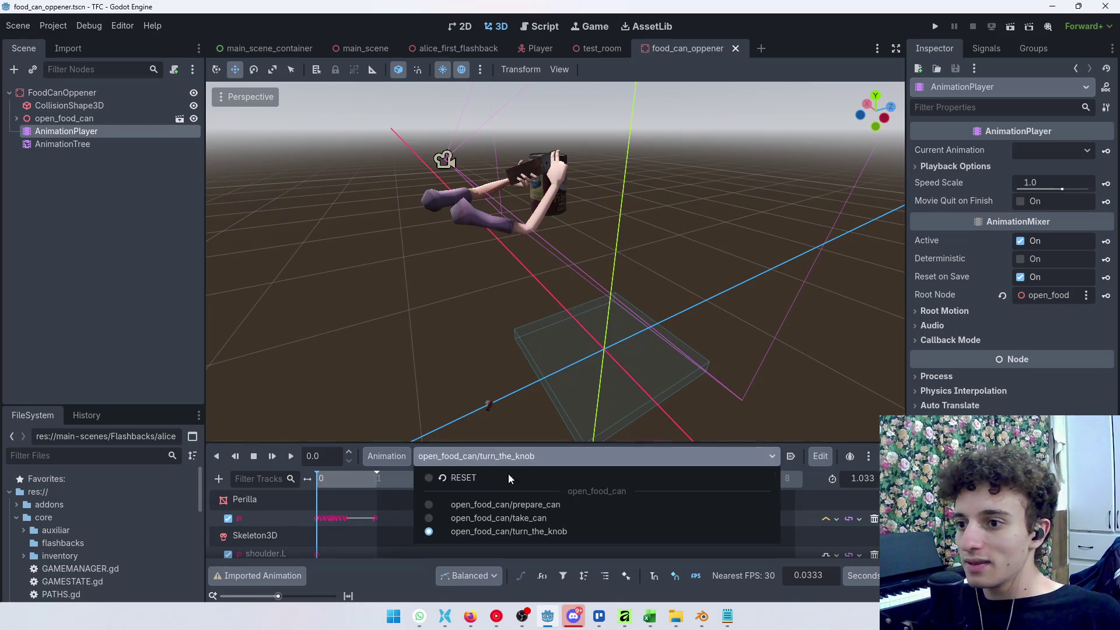
click(517, 517)
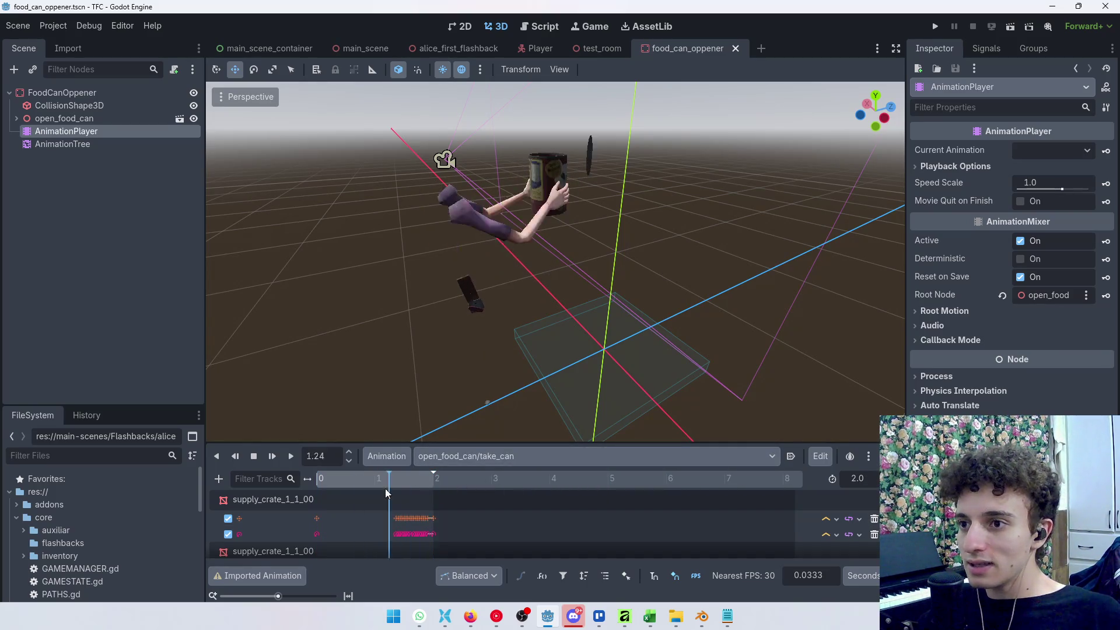
click(418, 458)
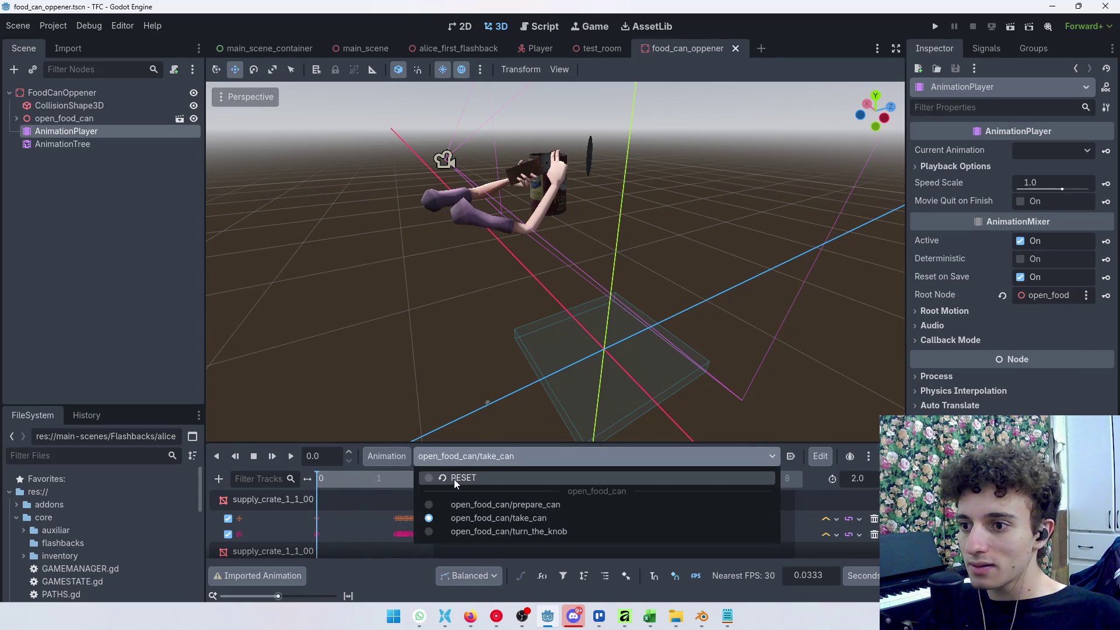
click(462, 506)
click(456, 483)
drag(454, 487, 475, 488)
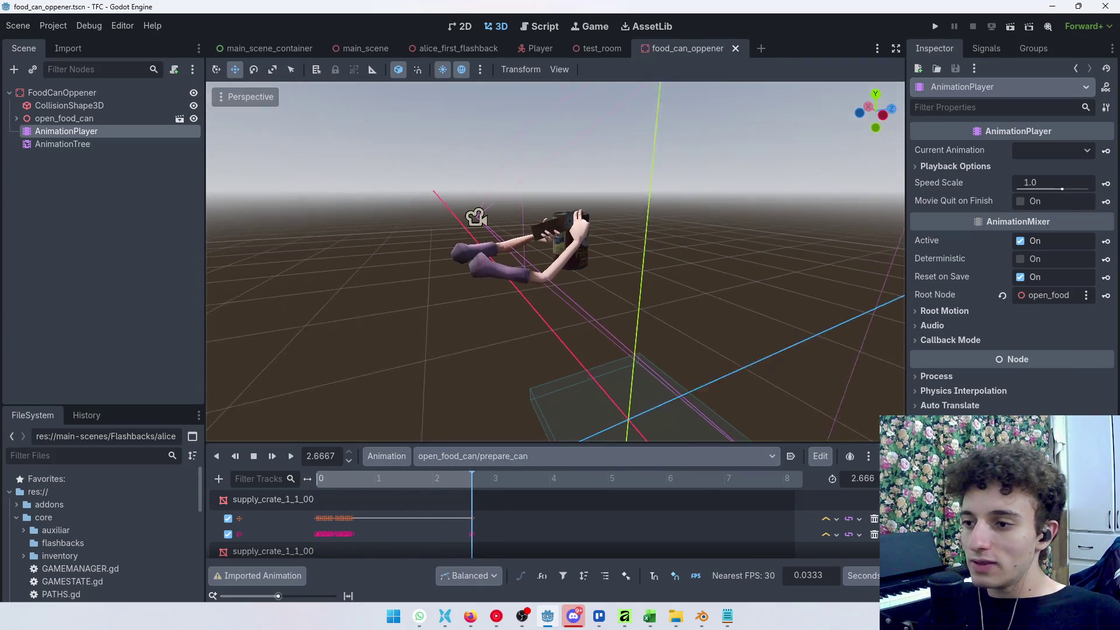
Step: Select the Perilla knob and its 2.6667 s keyframe, then switch to open_food_can/turn_the_knob
scroll(554, 263, up, 3)
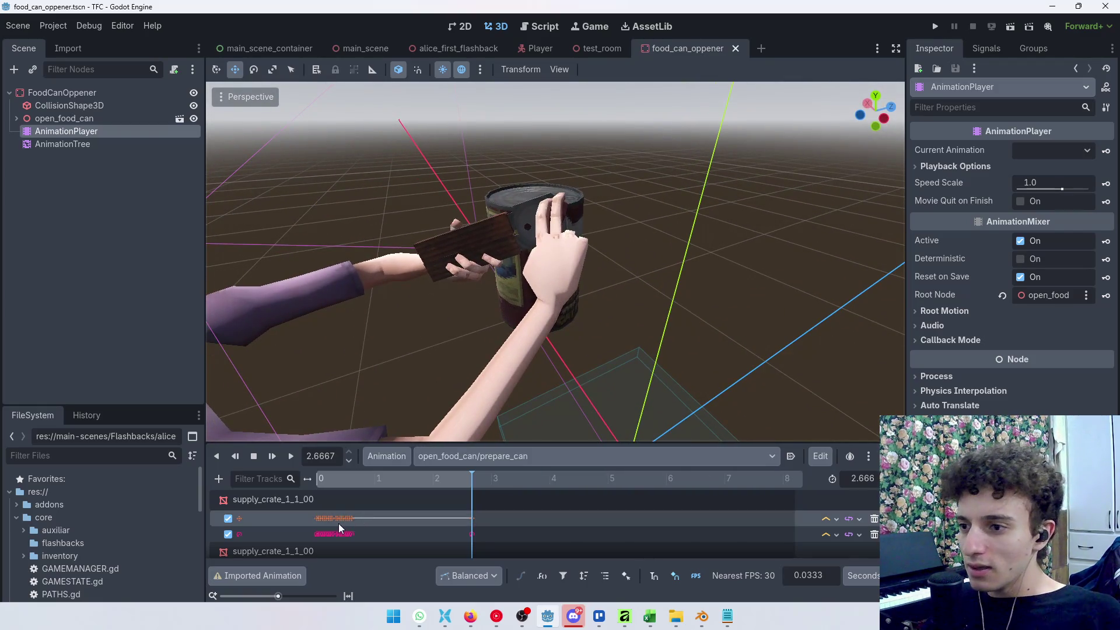
scroll(586, 310, up, 5)
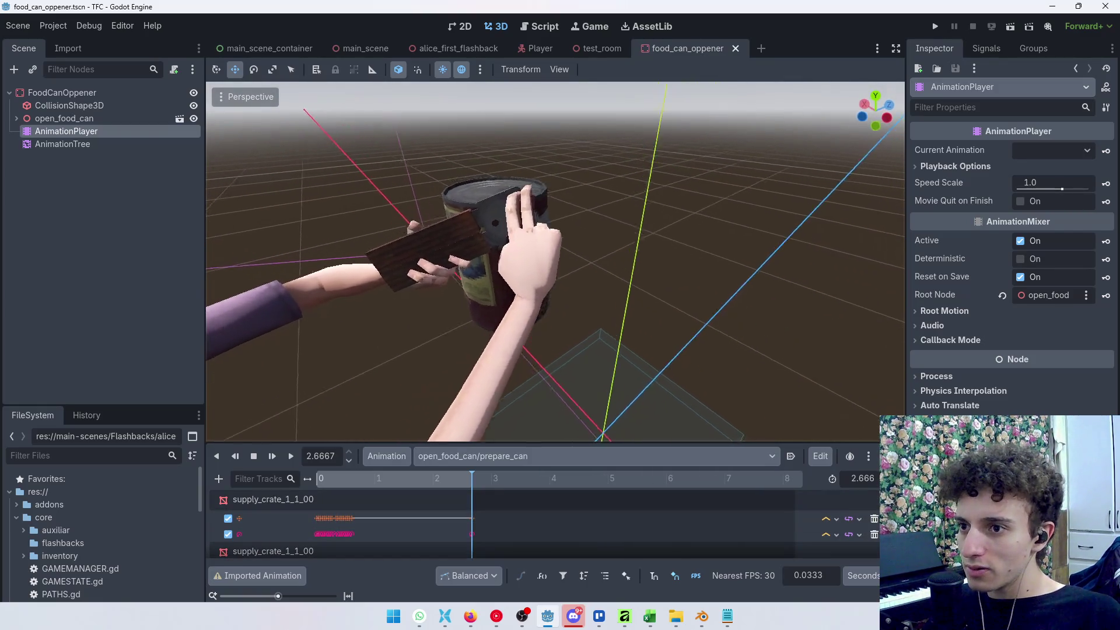
click(622, 220)
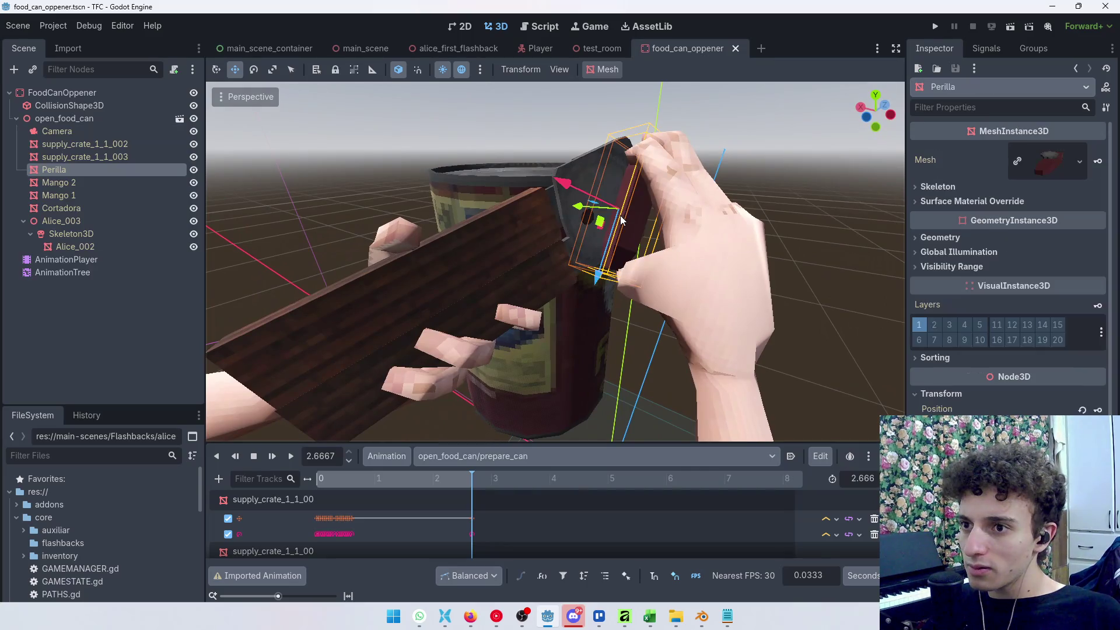
click(471, 518)
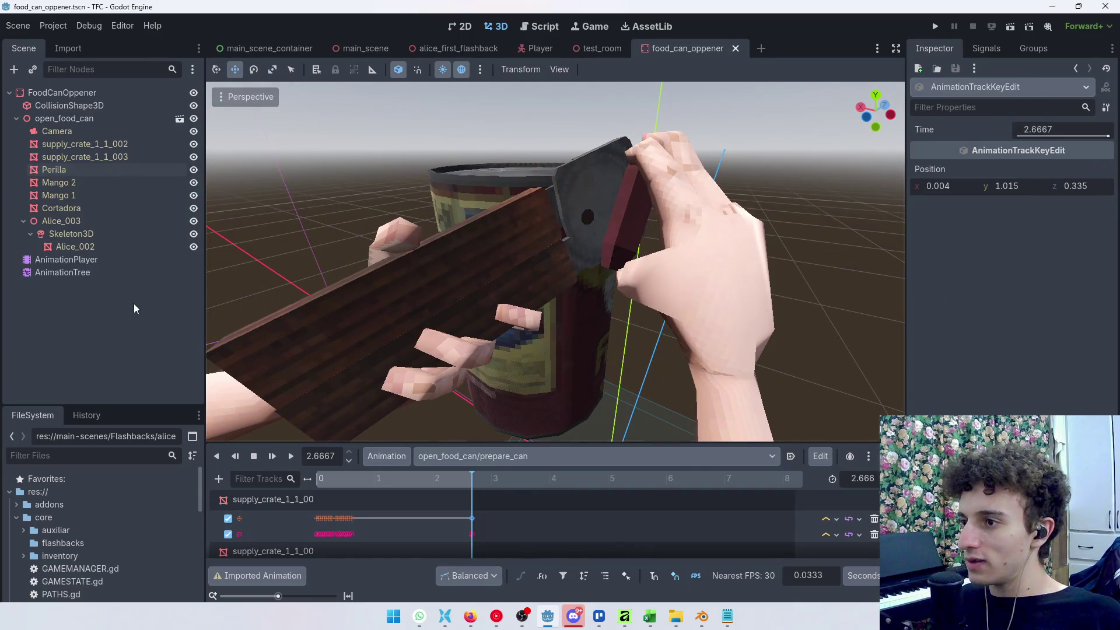
click(487, 459)
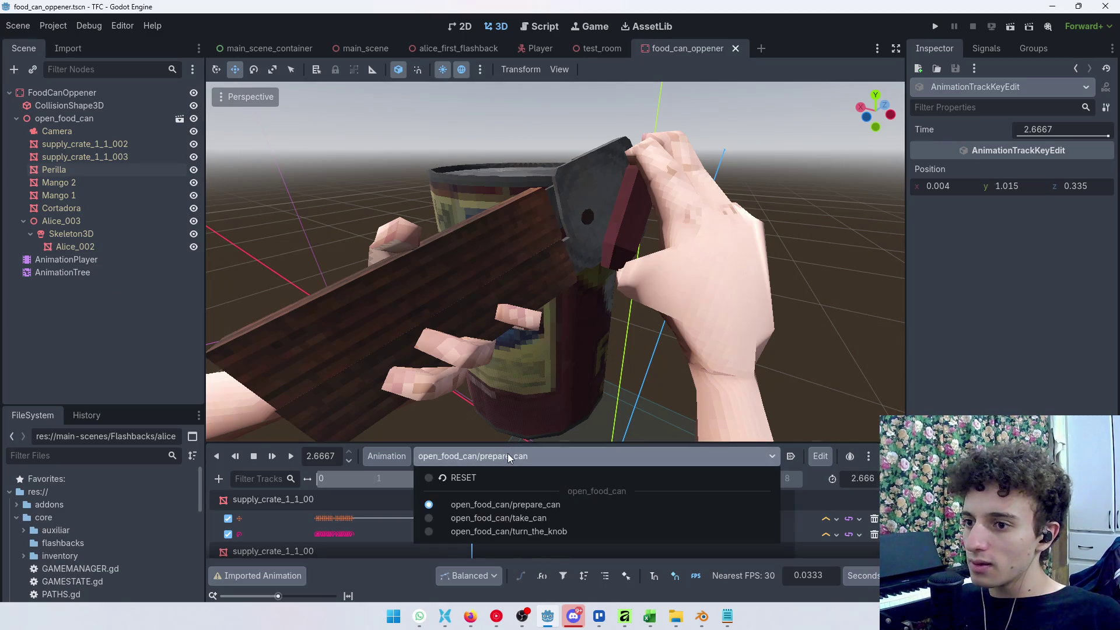
click(554, 532)
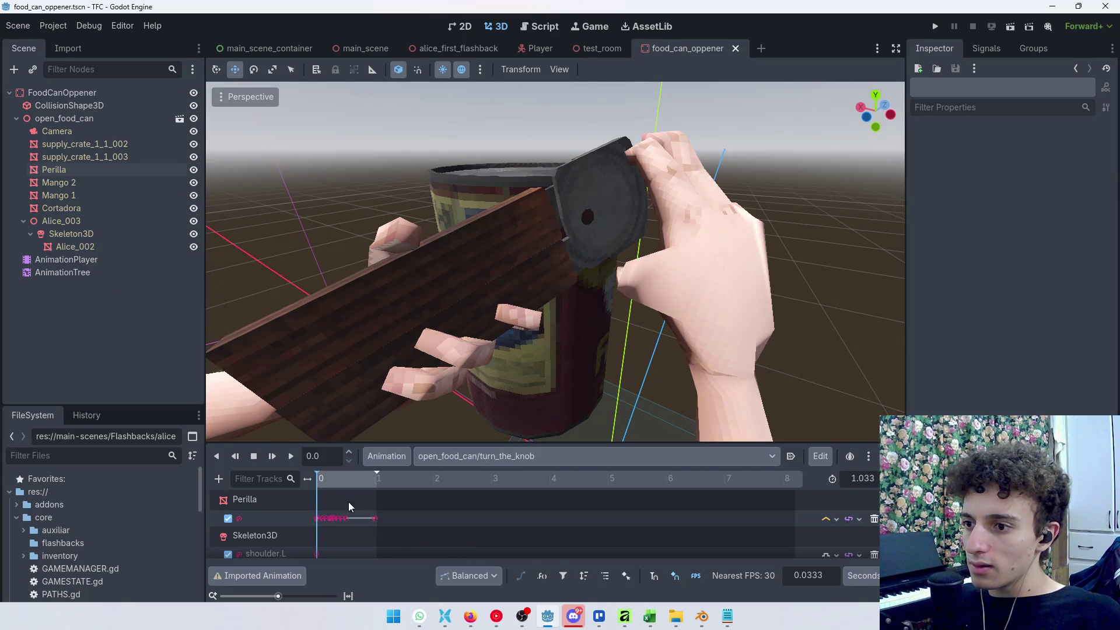
Step: Select the Perilla track in turn_the_knob and look through the Edit, onion-skin and animation menus
click(274, 505)
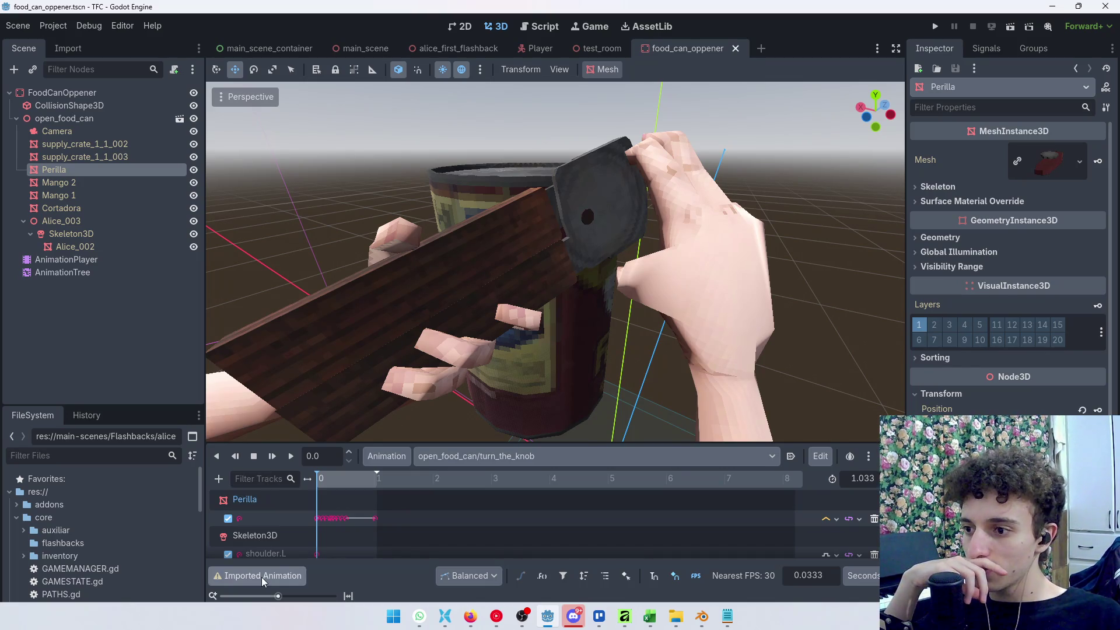
click(385, 457)
click(818, 521)
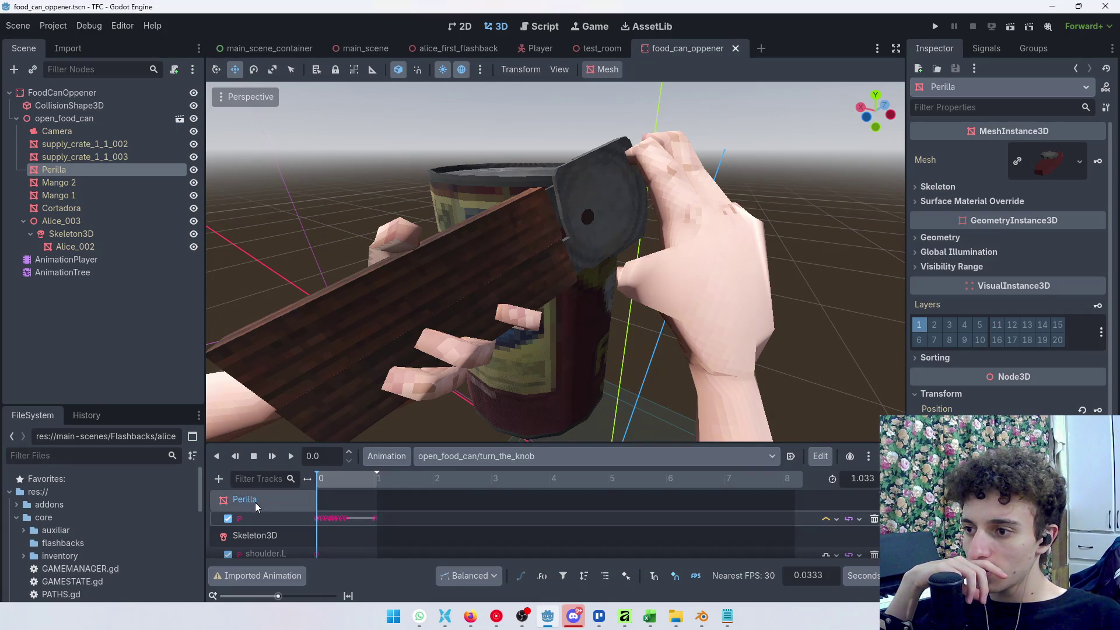
click(820, 456)
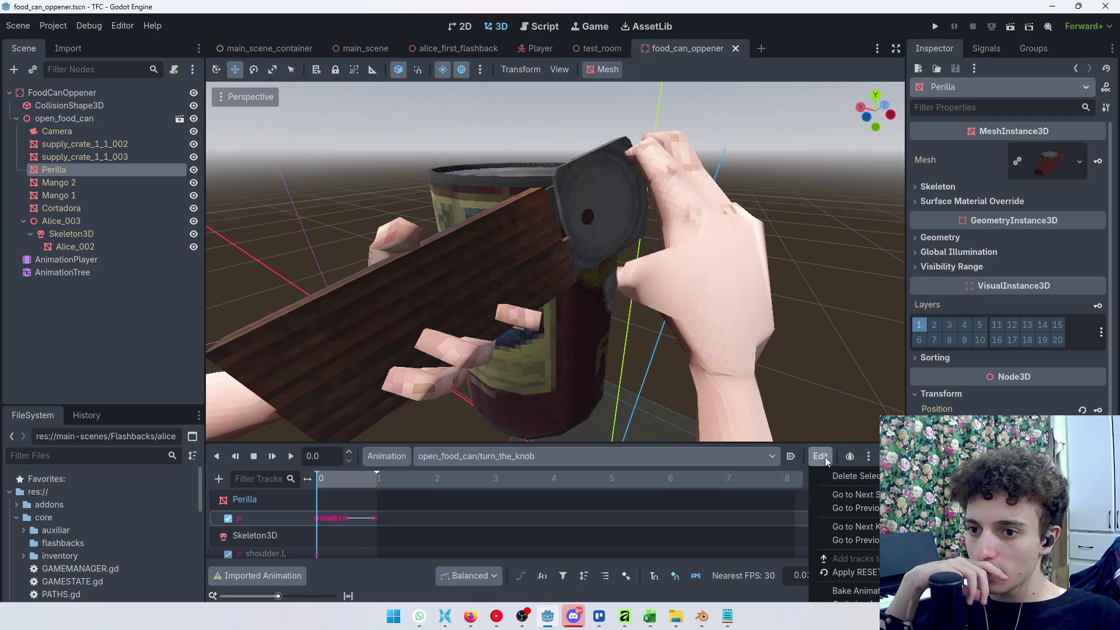
click(868, 456)
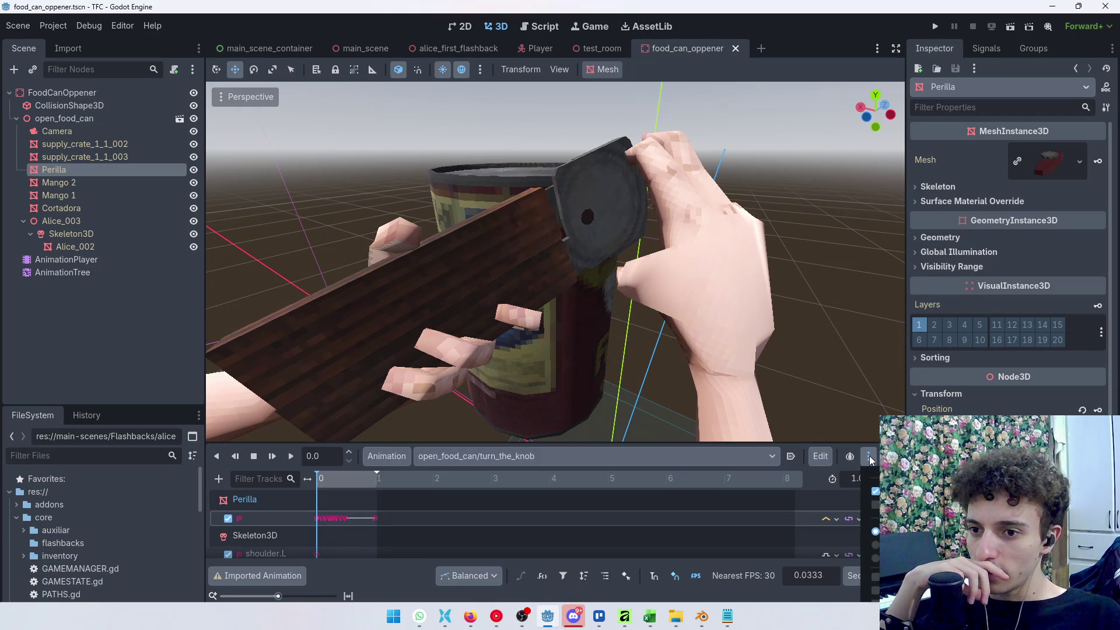
click(869, 456)
click(852, 459)
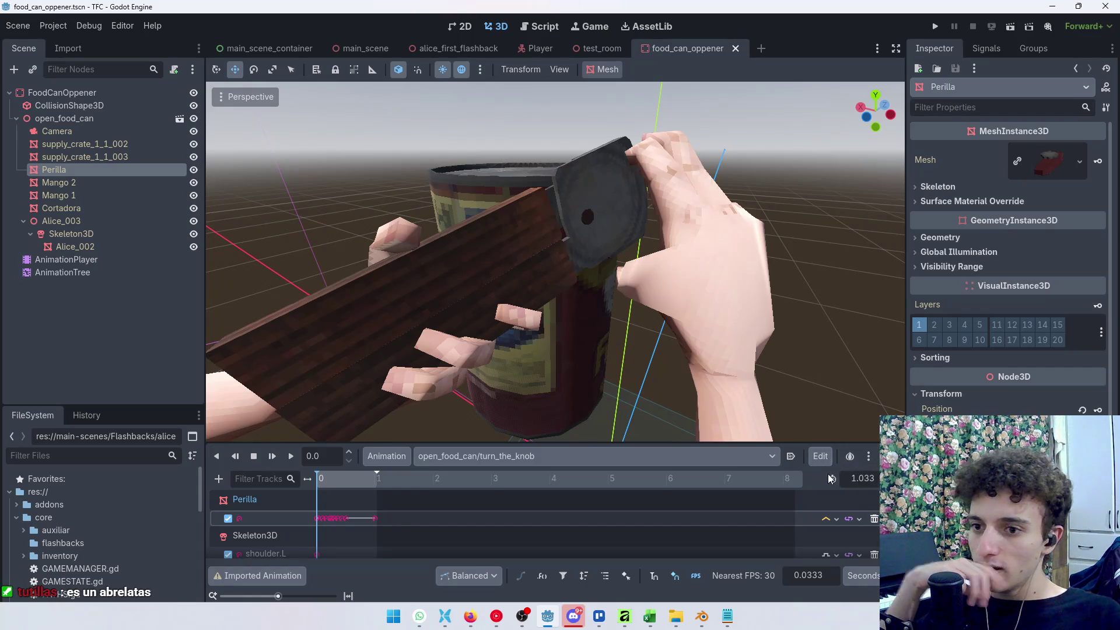
click(382, 456)
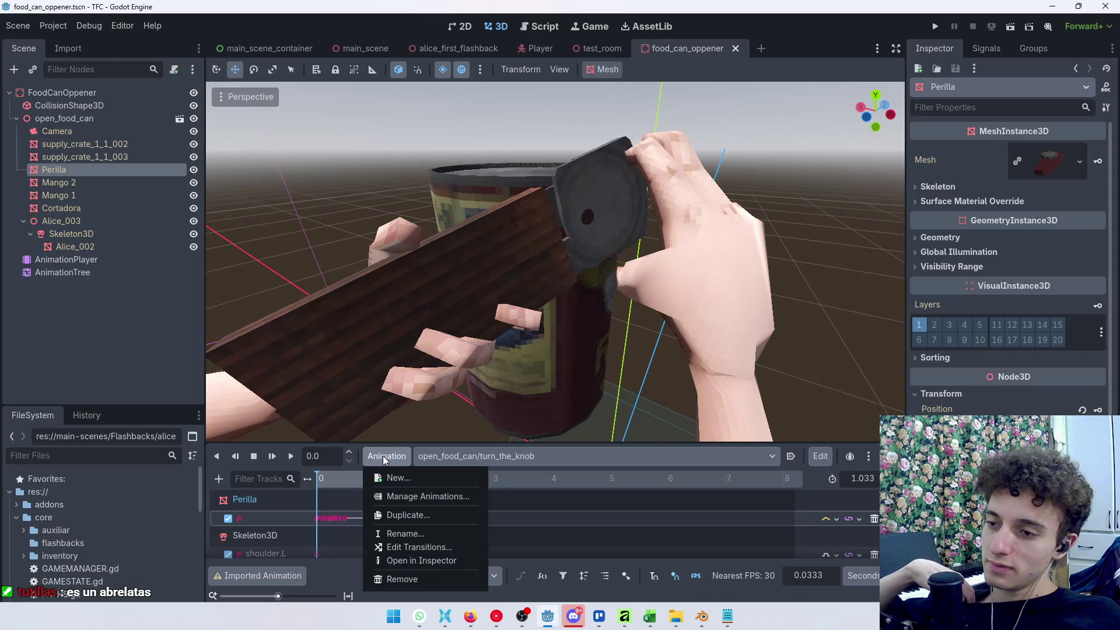
click(777, 481)
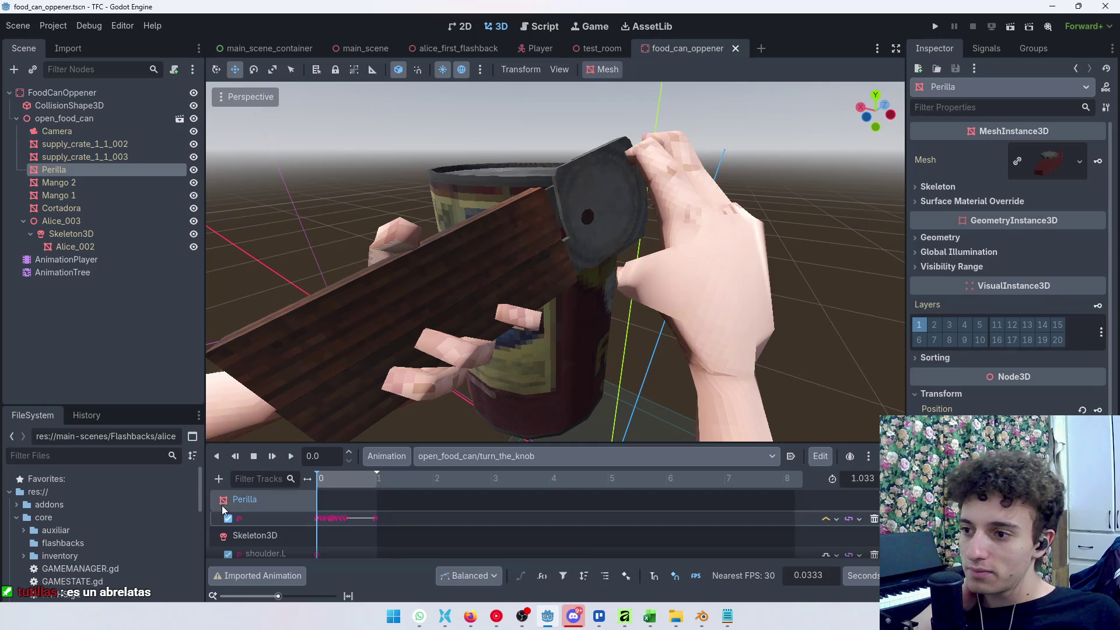
Step: Copy the Perilla knob's Position value from the end of prepare_can
click(375, 518)
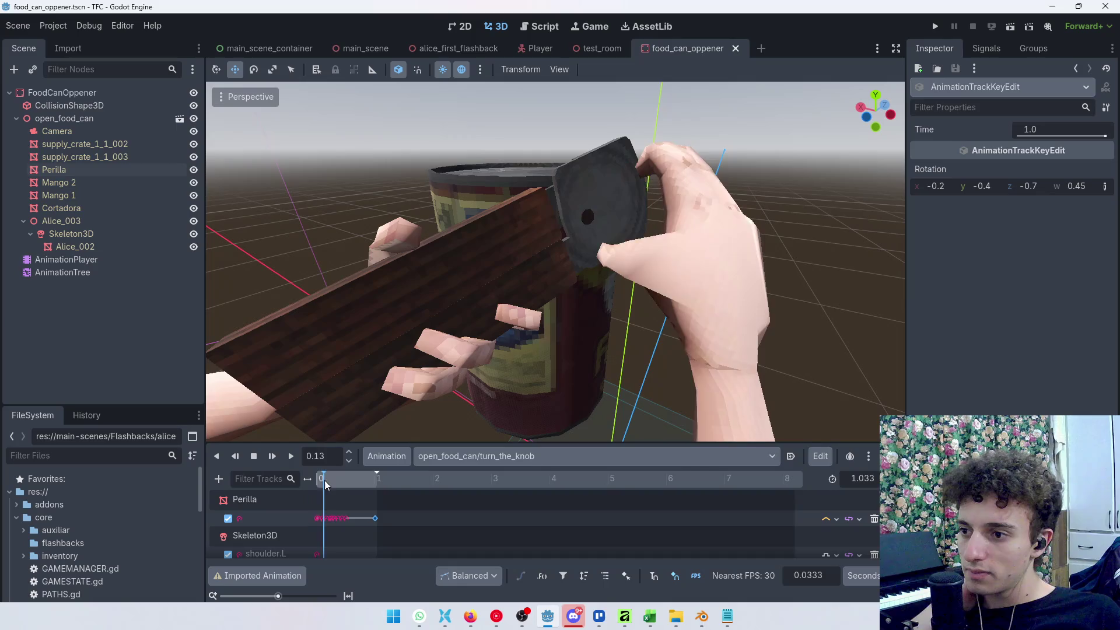
click(514, 459)
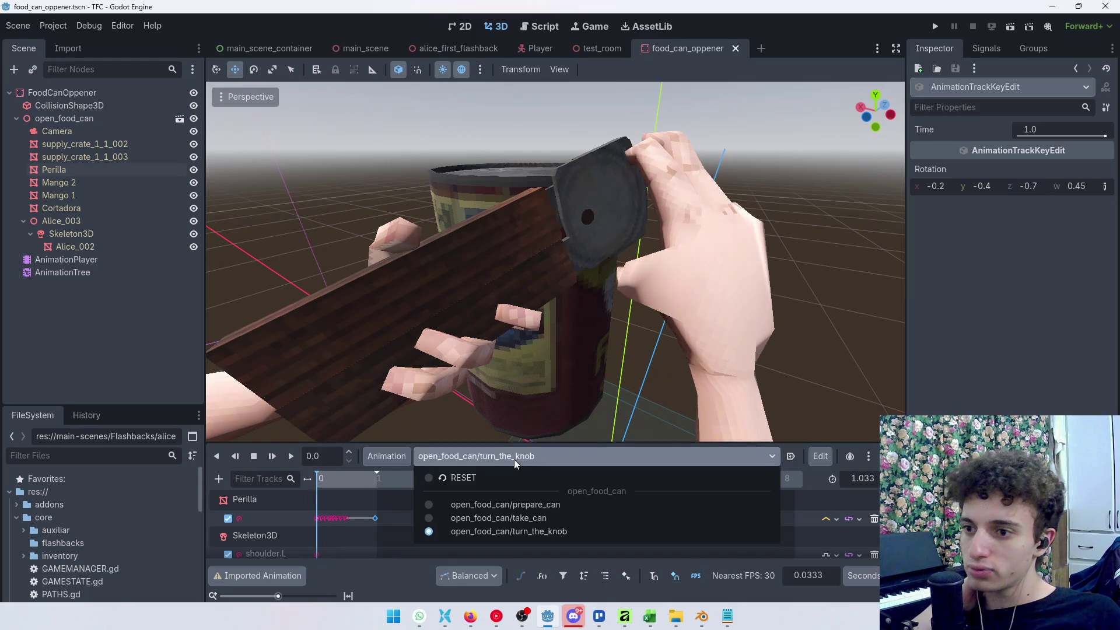
click(539, 499)
drag(332, 482, 475, 488)
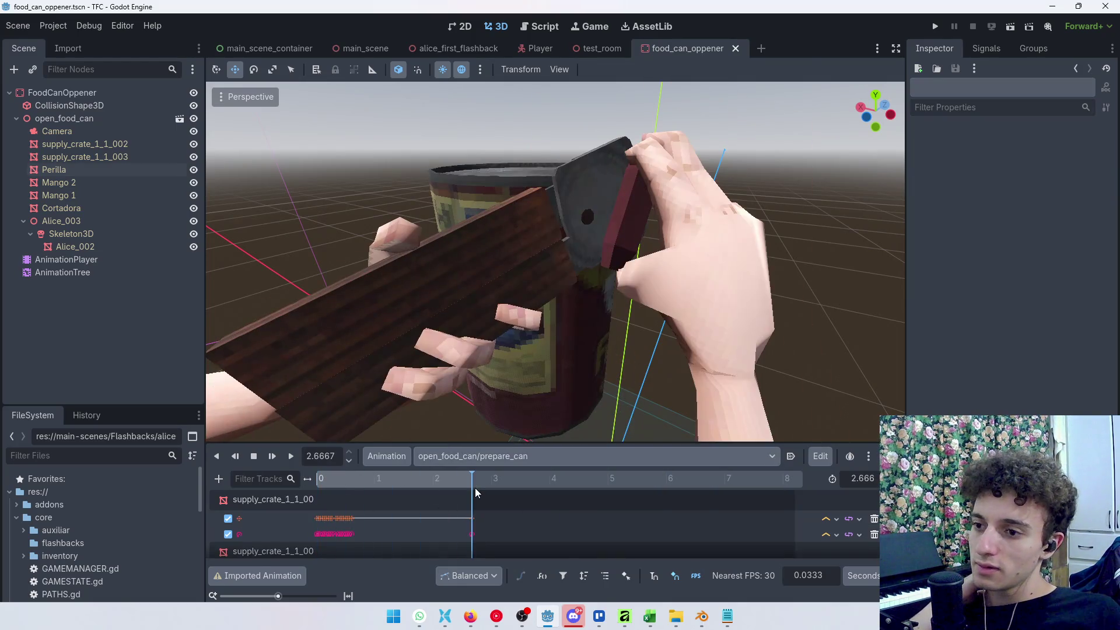
click(621, 219)
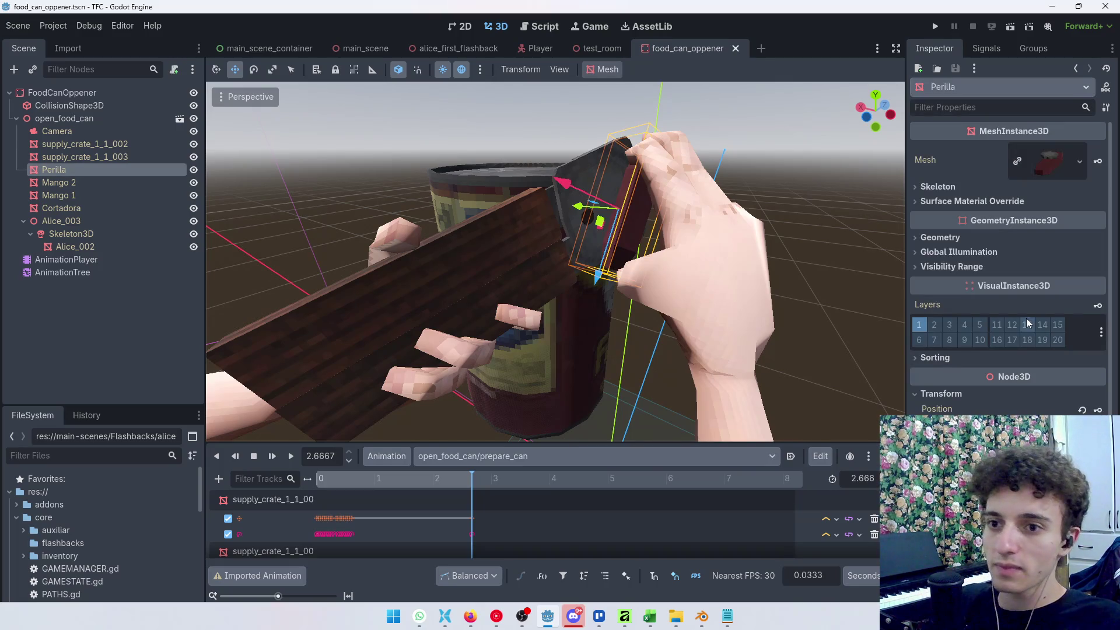
right_click(945, 410)
click(858, 422)
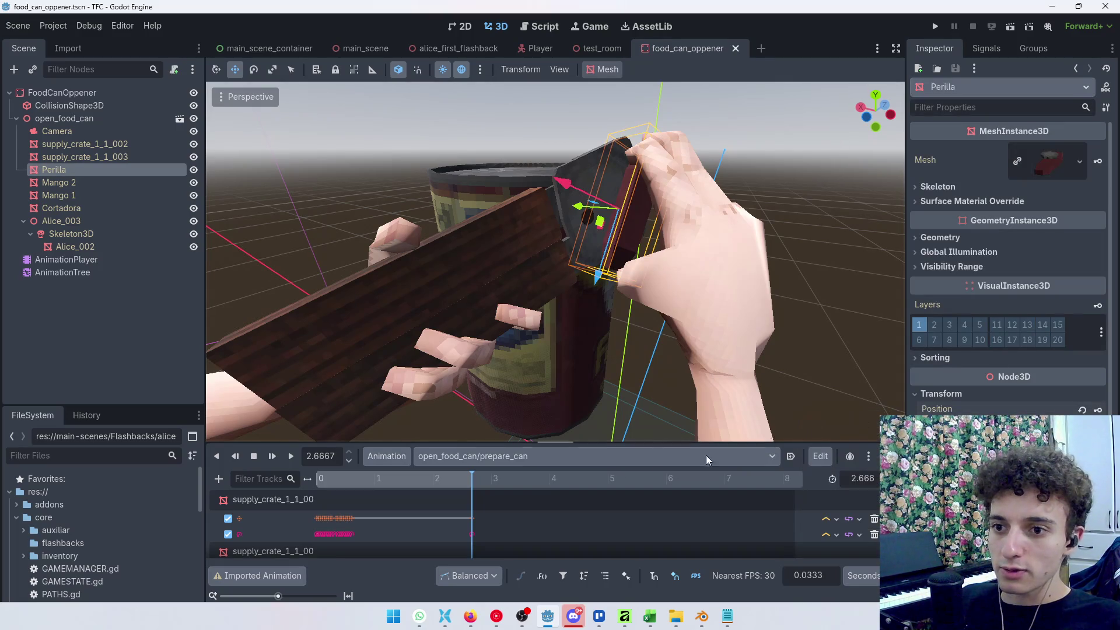
Step: Back in turn_the_knob at about 1.03 s, apply an Edit menu command and scrub toward the start
click(481, 457)
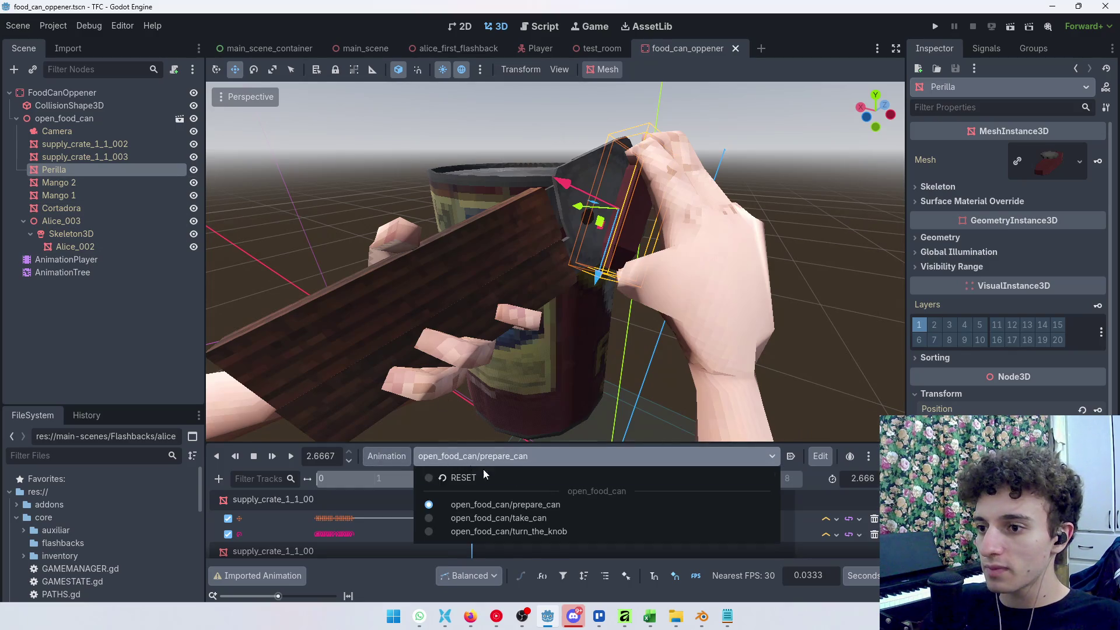
click(549, 531)
click(374, 480)
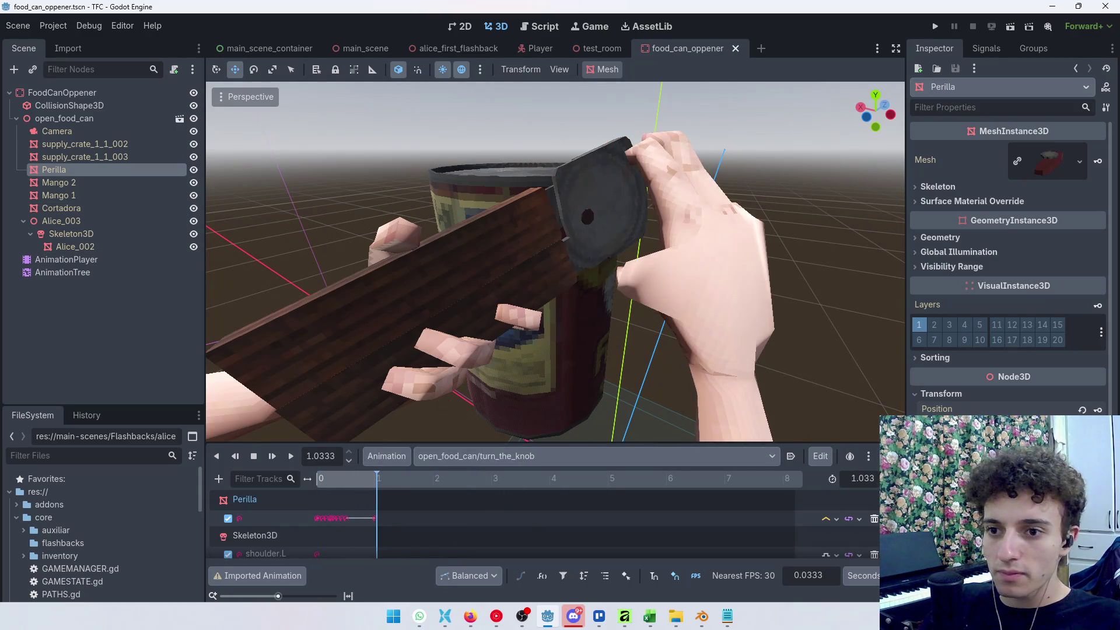
click(817, 463)
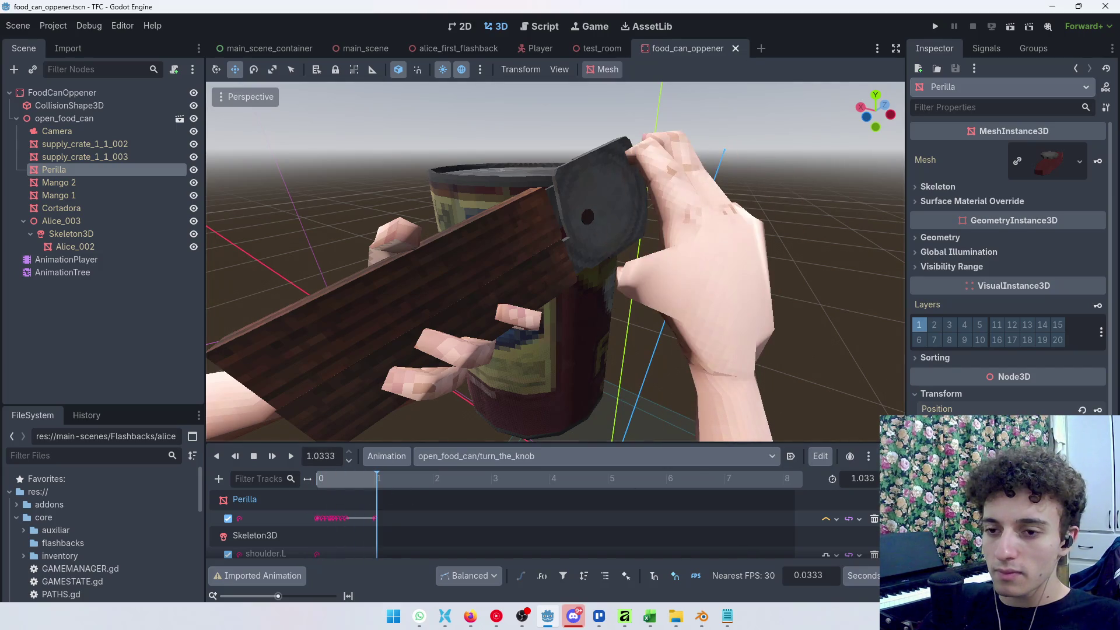
click(840, 438)
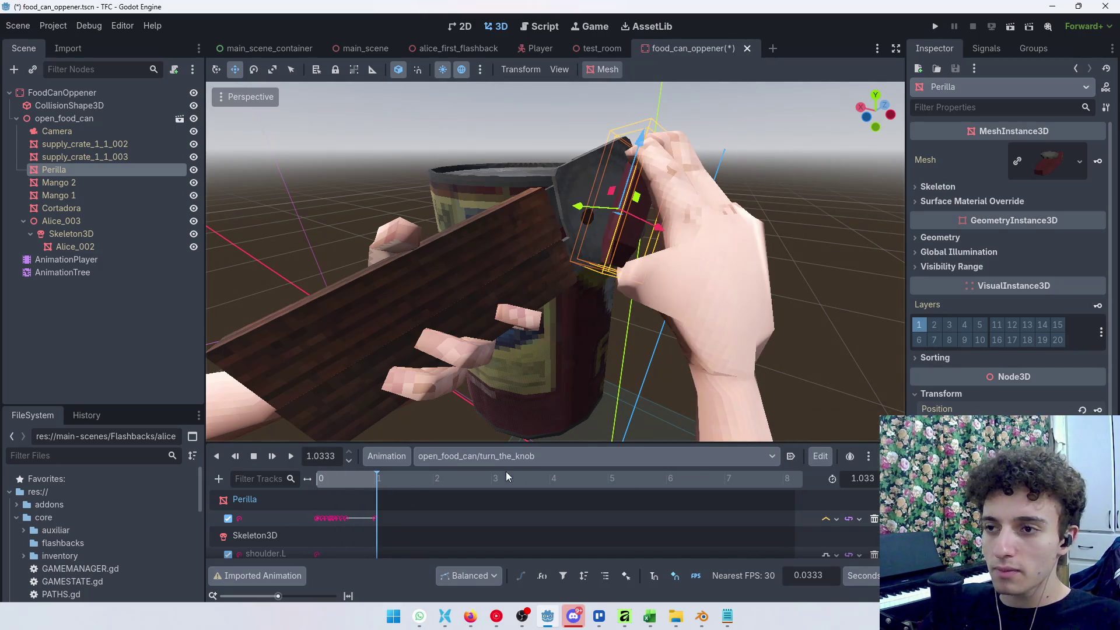
drag(359, 477, 289, 491)
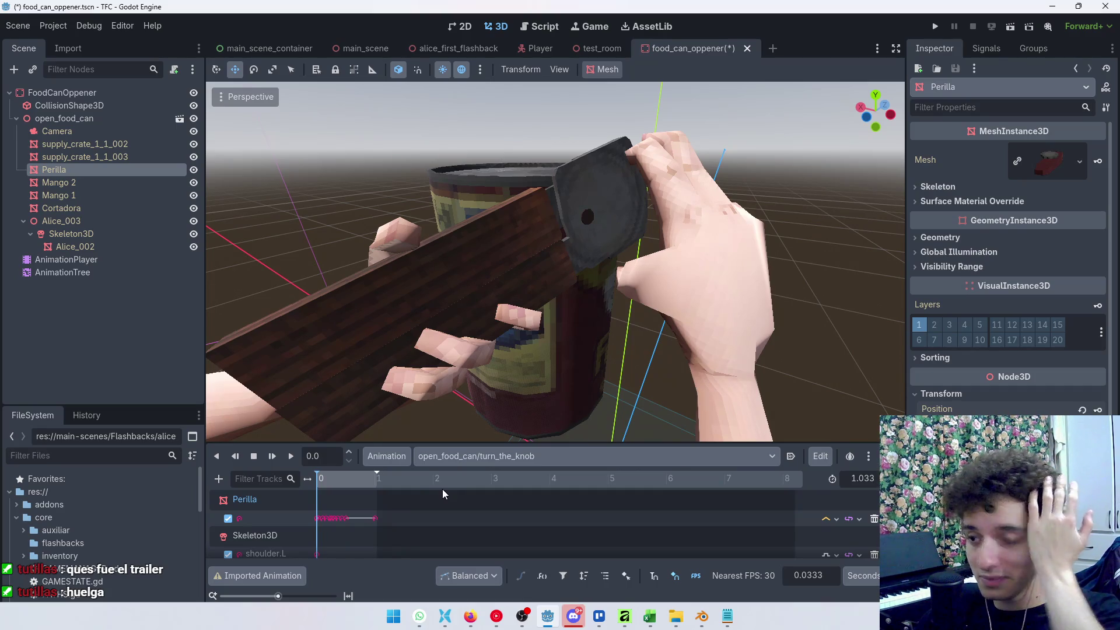
Step: Save the food can opener scene after checking the animation Edit menu
scroll(579, 523, down, 8)
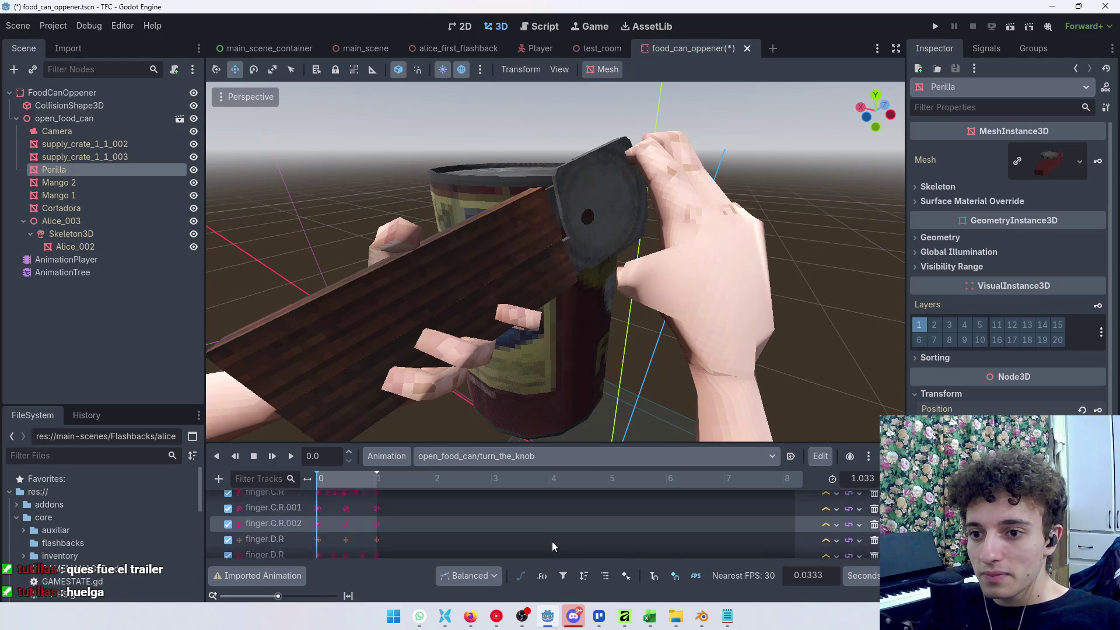
scroll(552, 541, down, 5)
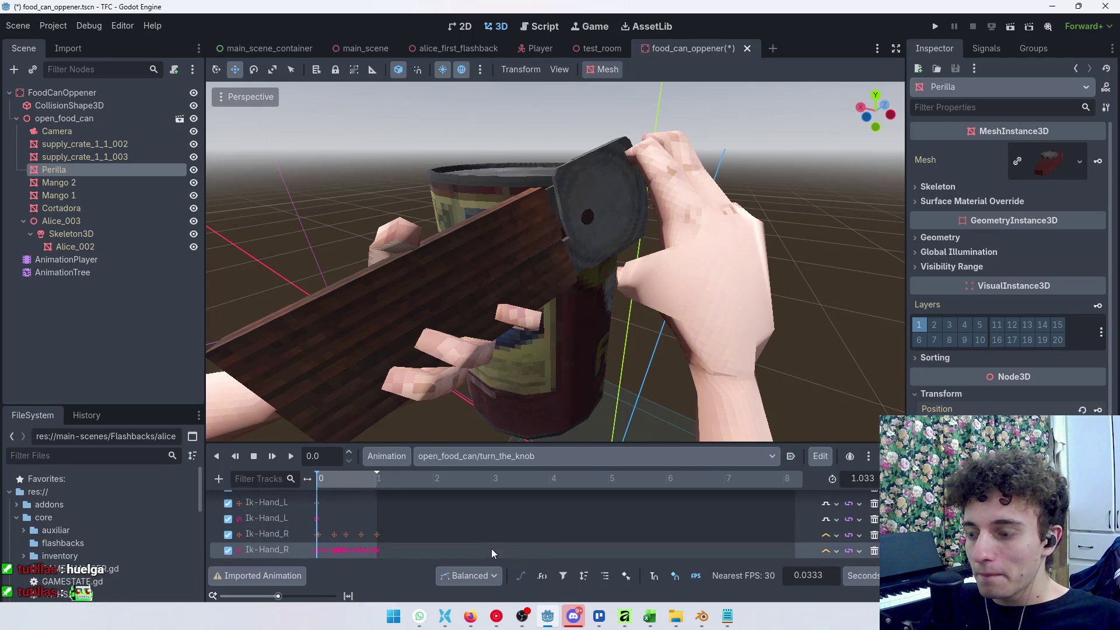
click(822, 457)
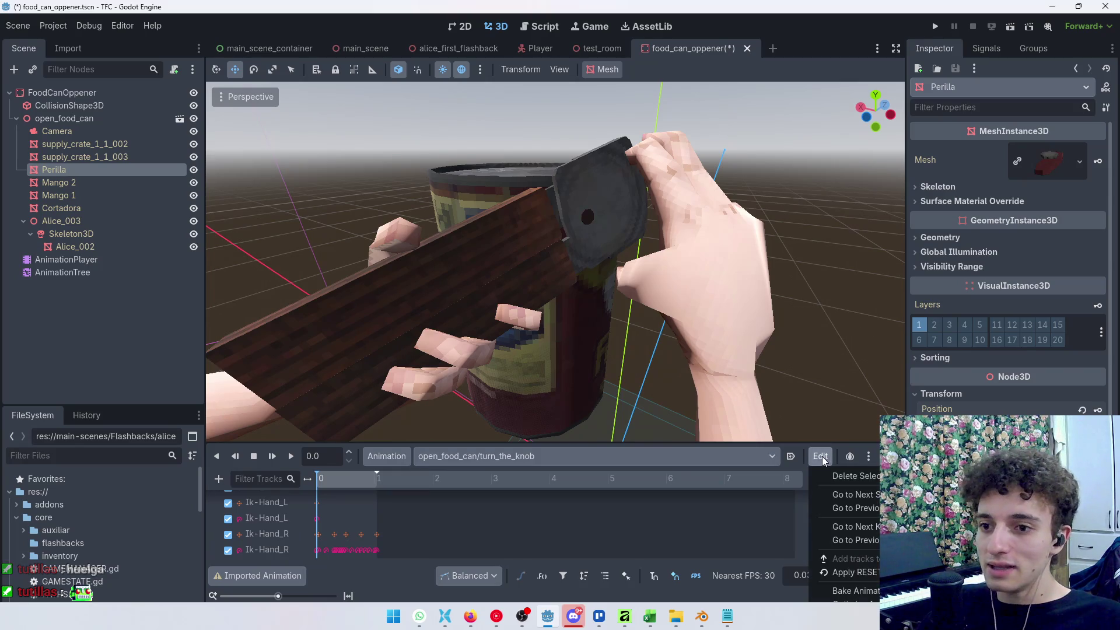
click(823, 461)
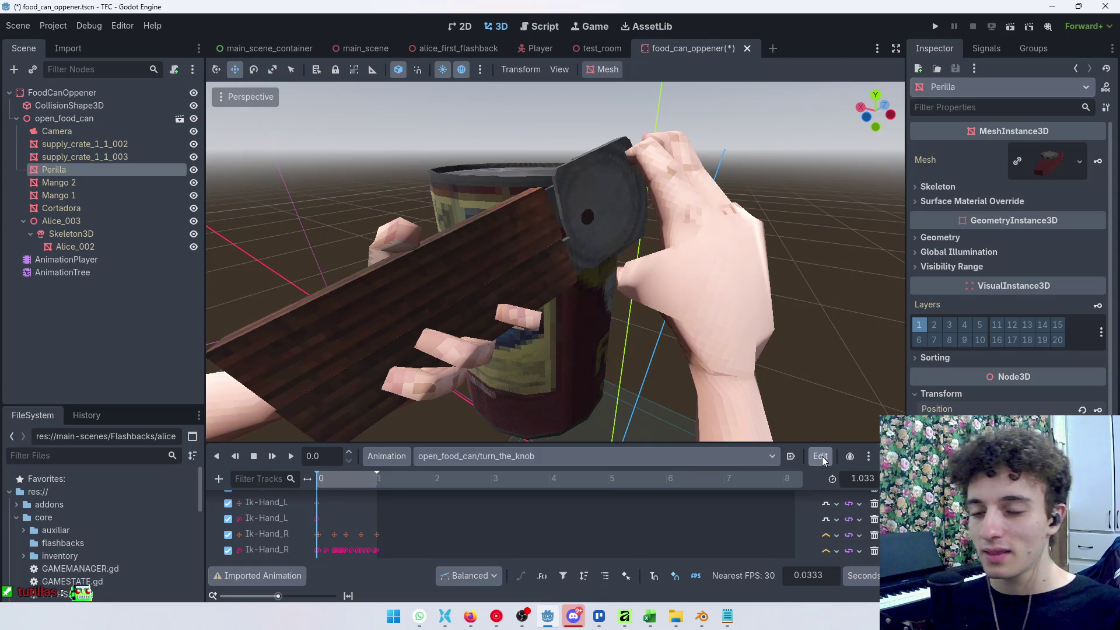
click(823, 461)
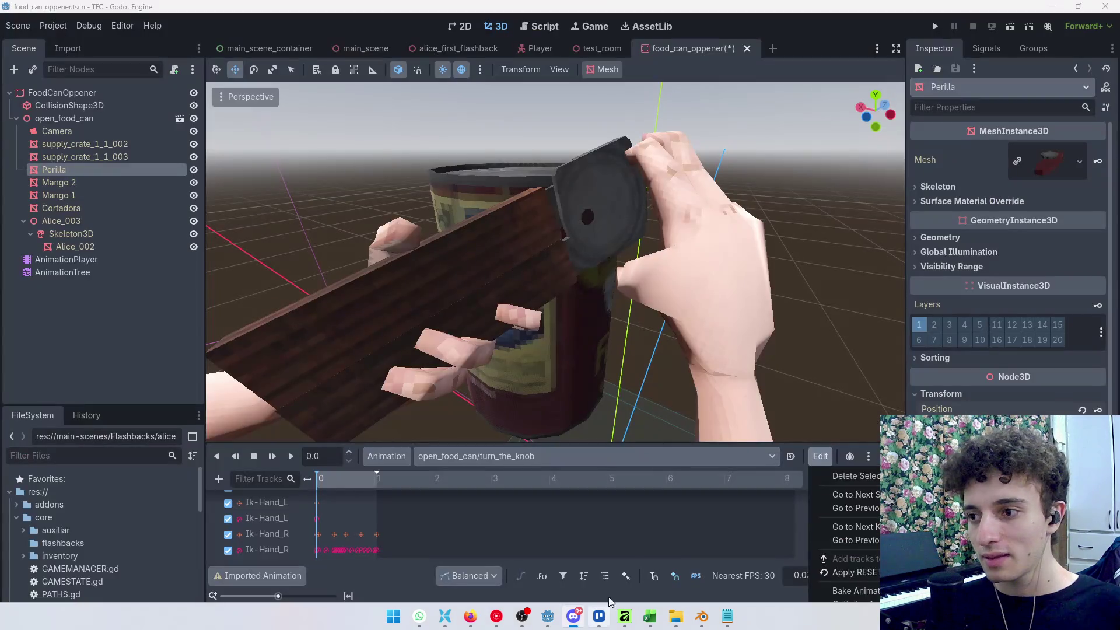
click(833, 462)
key(ctrl+s)
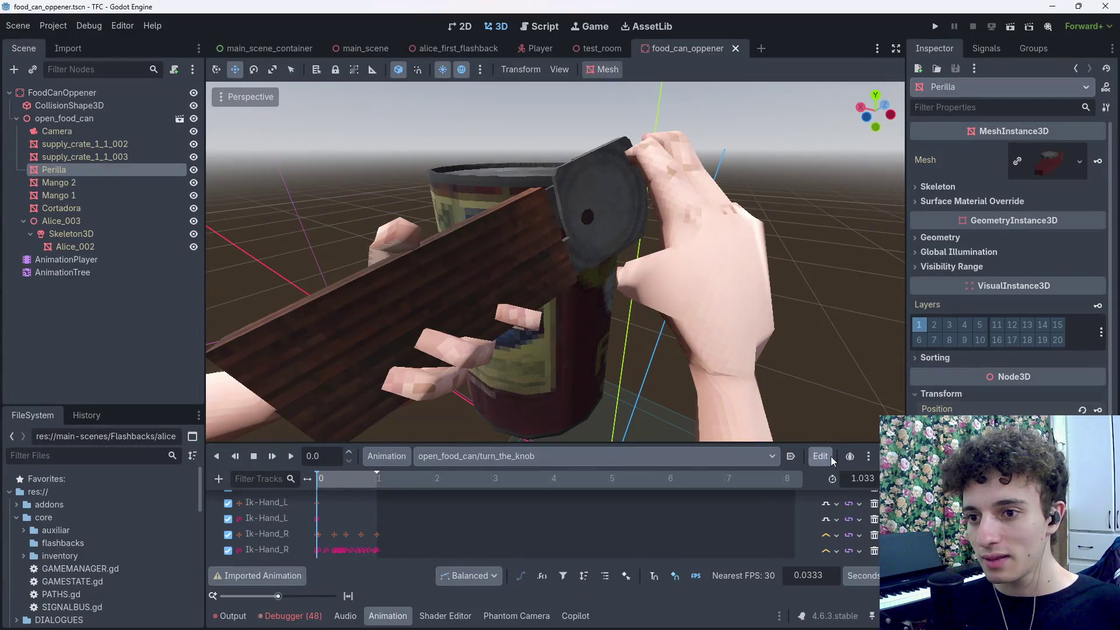
click(833, 461)
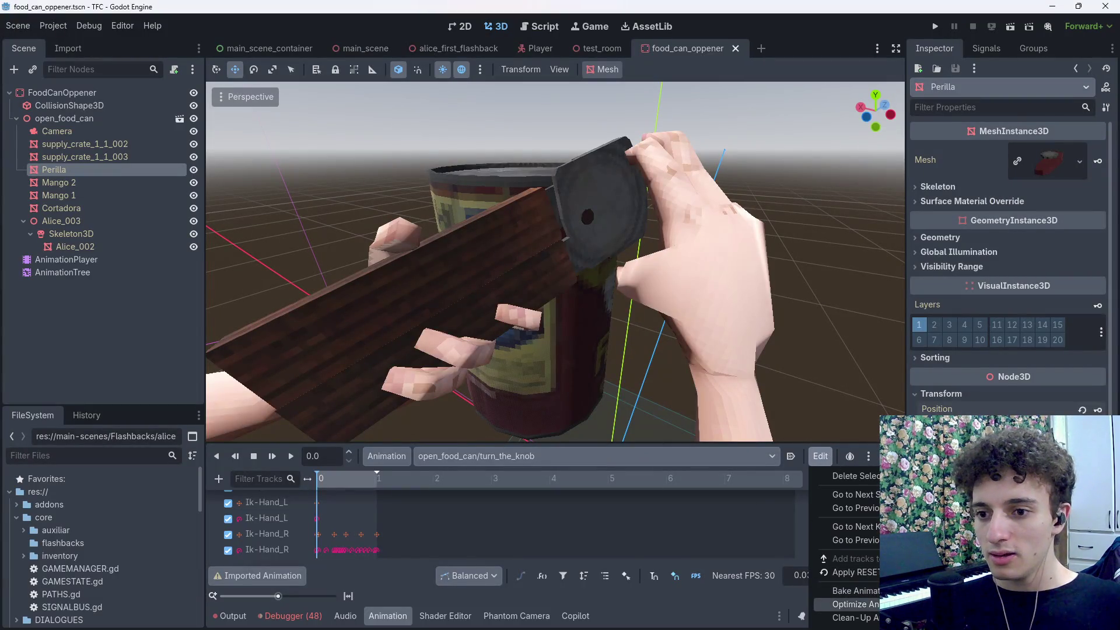
Step: Show the Perilla node's properties from its track, then switch to the web browser
scroll(866, 530, up, 3)
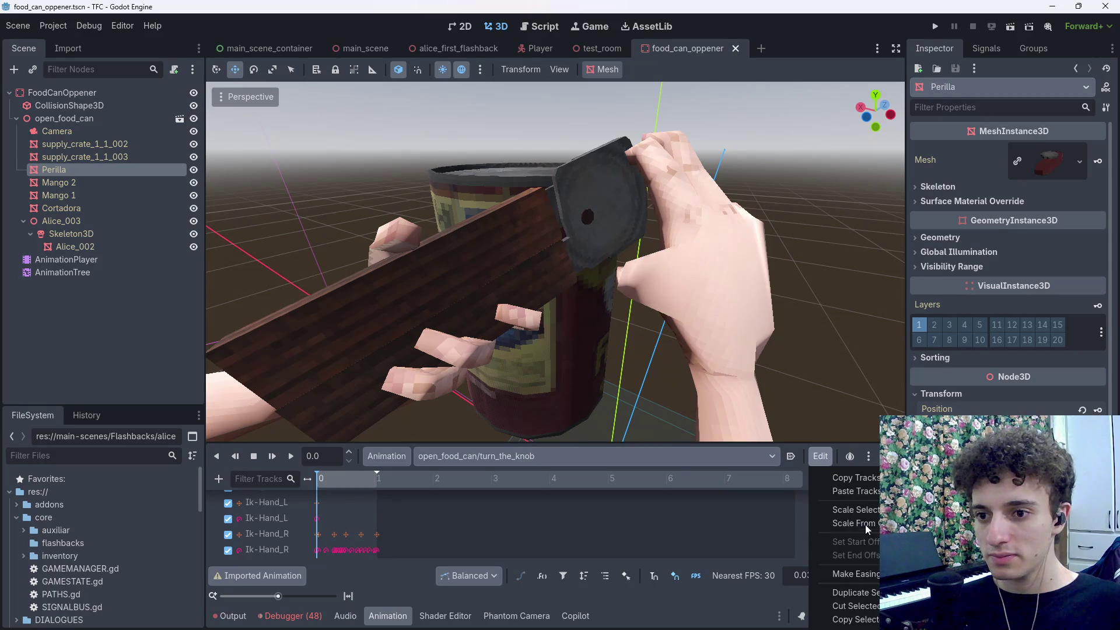
scroll(328, 507, up, 5)
scroll(328, 507, up, 5)
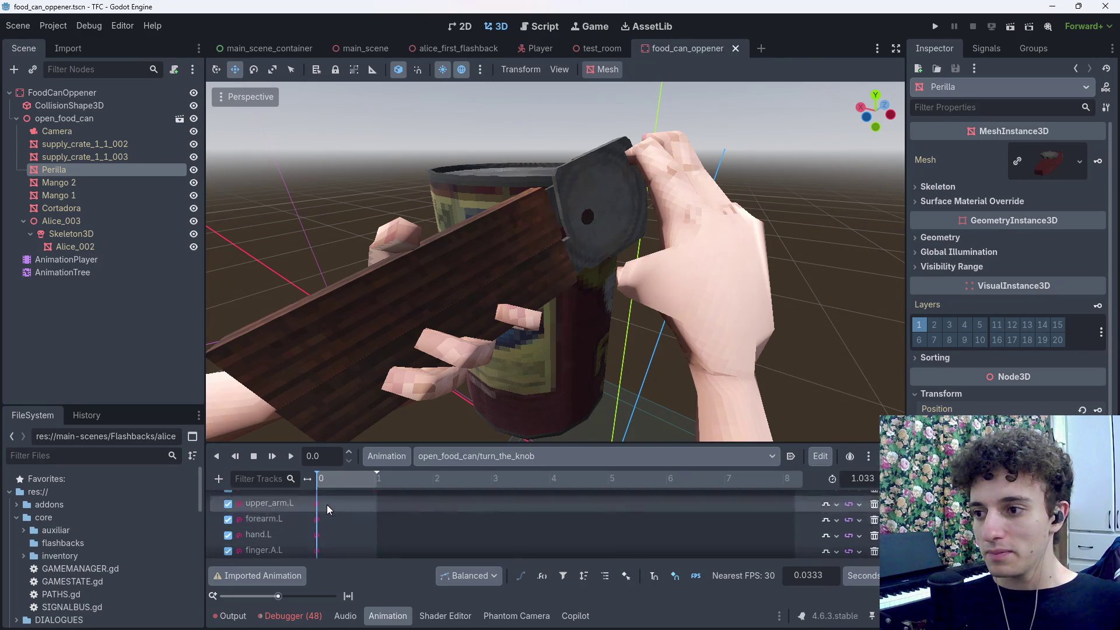
click(322, 519)
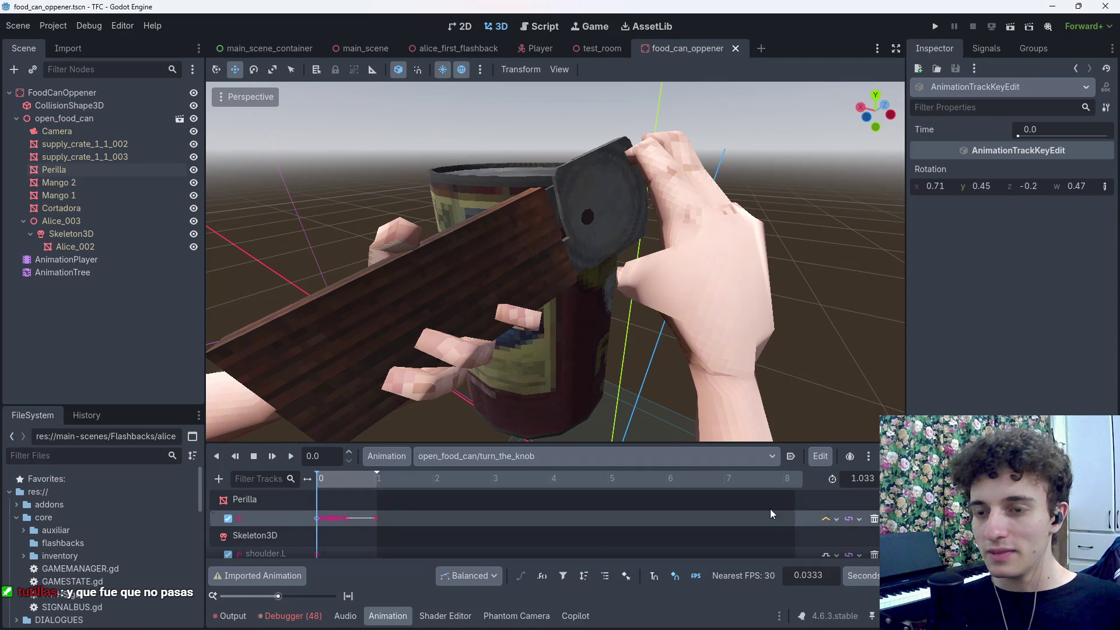
click(245, 500)
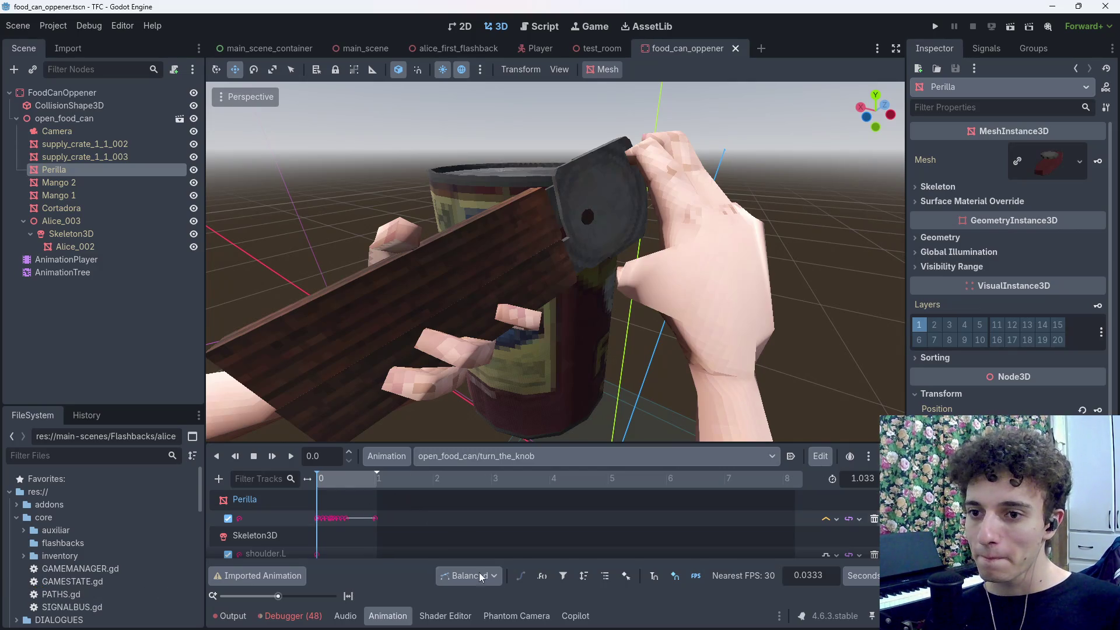
click(509, 622)
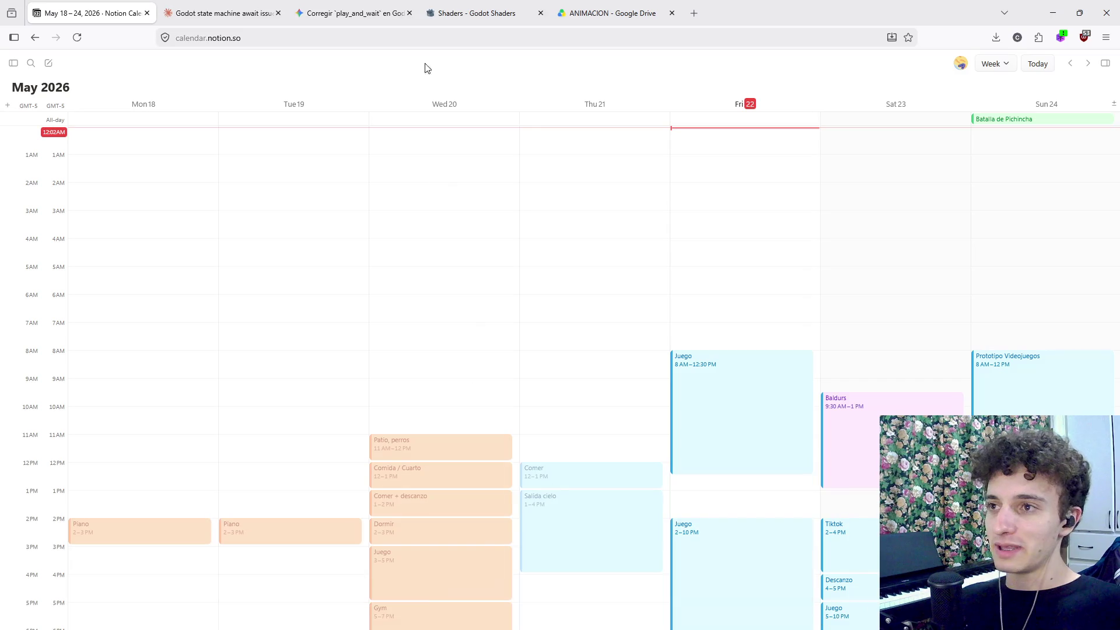
Step: Ask Gemini, in Spanish, why new transform keyframes on the imported Blender animation go to a separate track
click(366, 14)
click(549, 583)
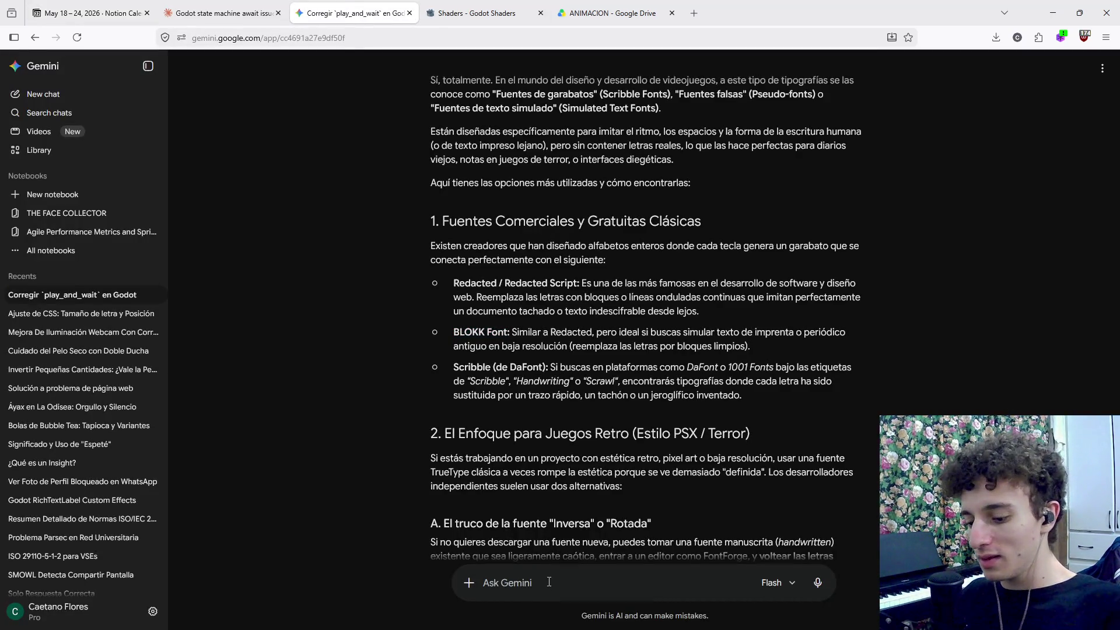
text(Im)
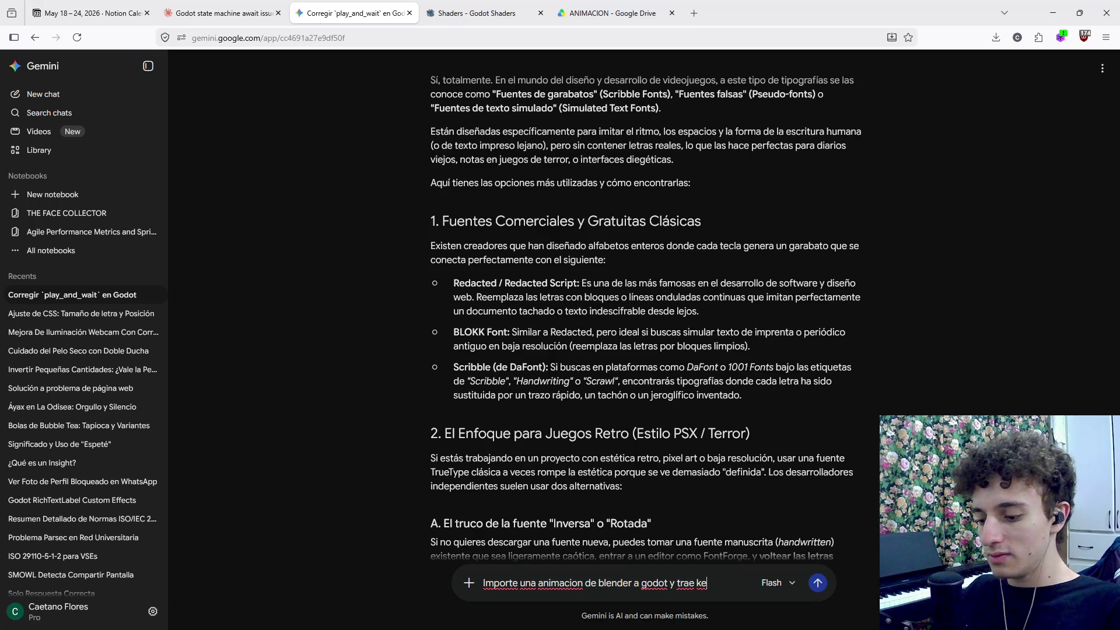
text(es de tip)
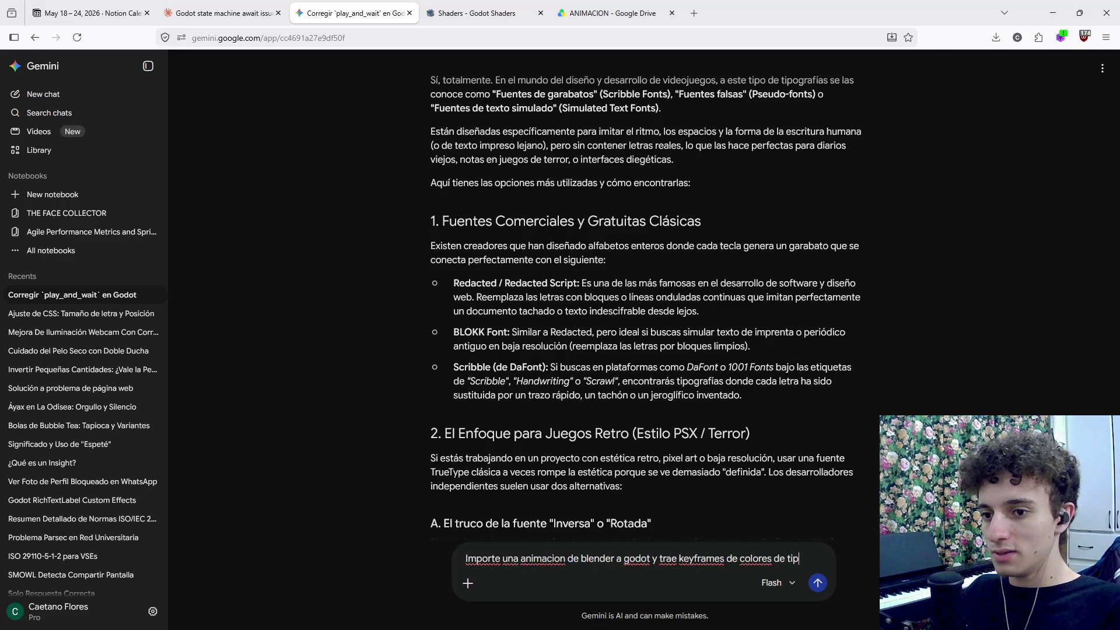
text(o trans)
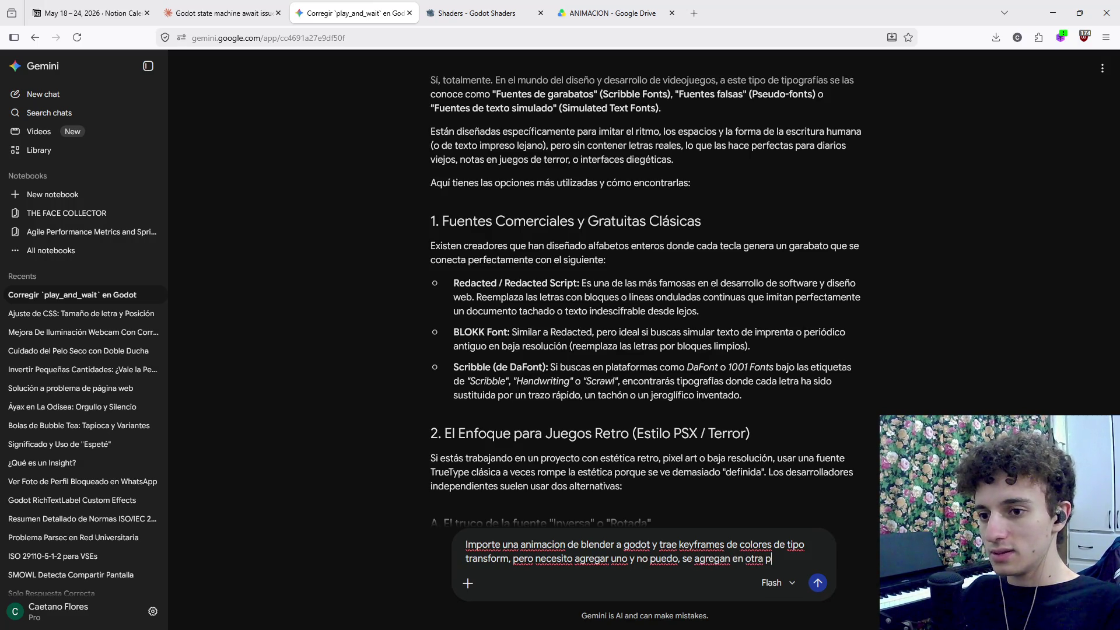
text(o)
key(Return)
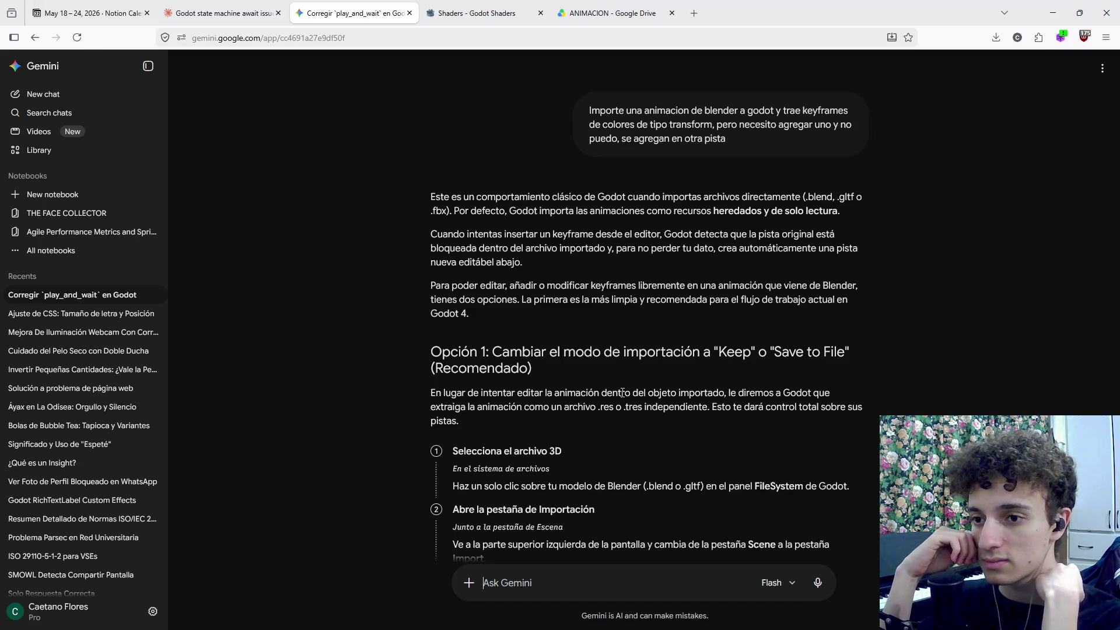
Step: Read Gemini's steps for changing the Animations Import Mode to Keep, highlighting each one
scroll(623, 393, down, 3)
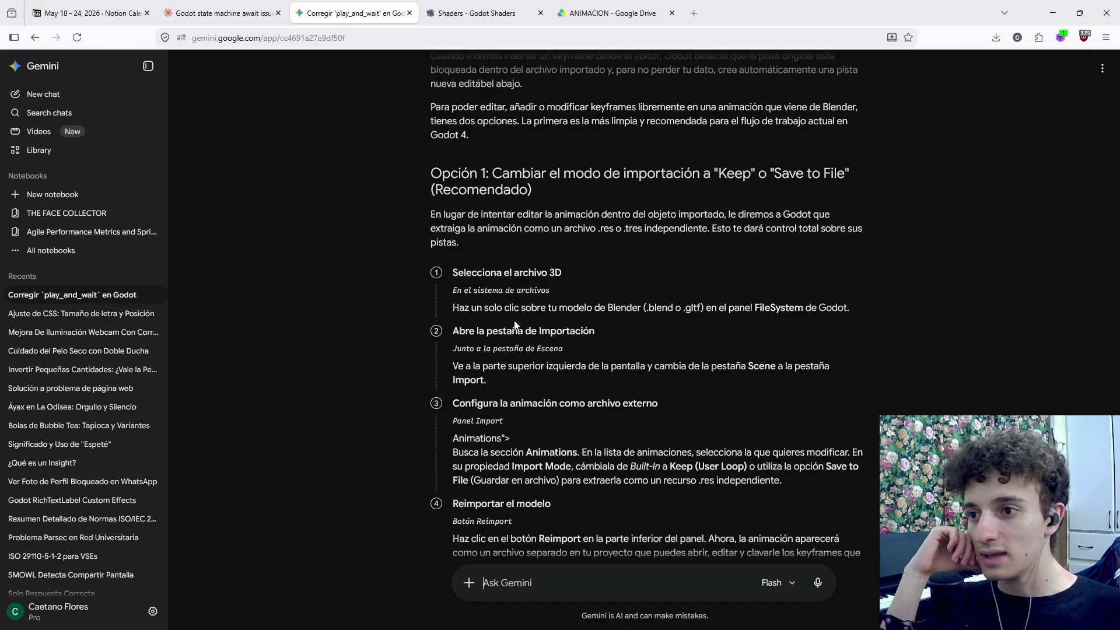
drag(489, 283, 842, 307)
click(586, 366)
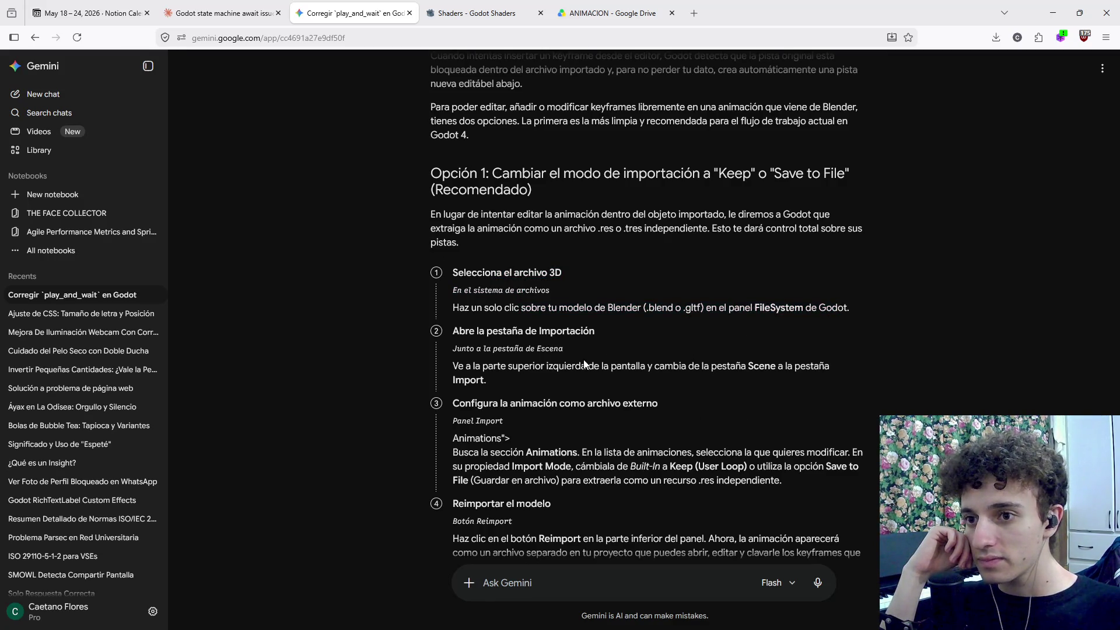
drag(483, 366, 829, 368)
click(829, 367)
drag(480, 447, 852, 452)
click(778, 450)
drag(512, 466, 820, 467)
click(751, 505)
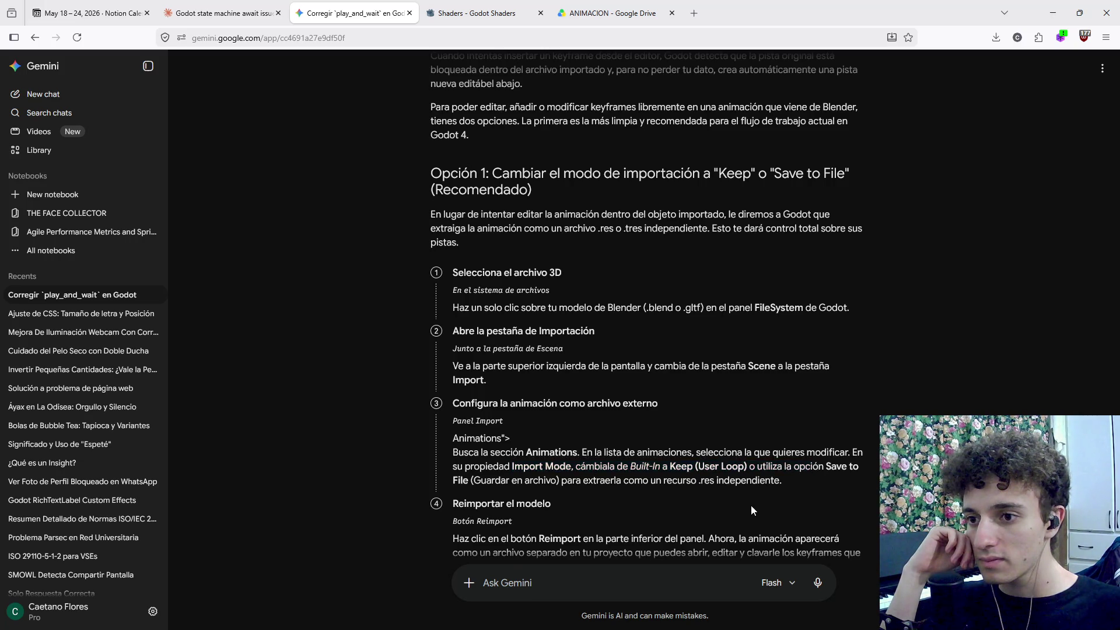
Step: Read on through the reimport explanation and the Make Unique alternative
scroll(747, 506, down, 1)
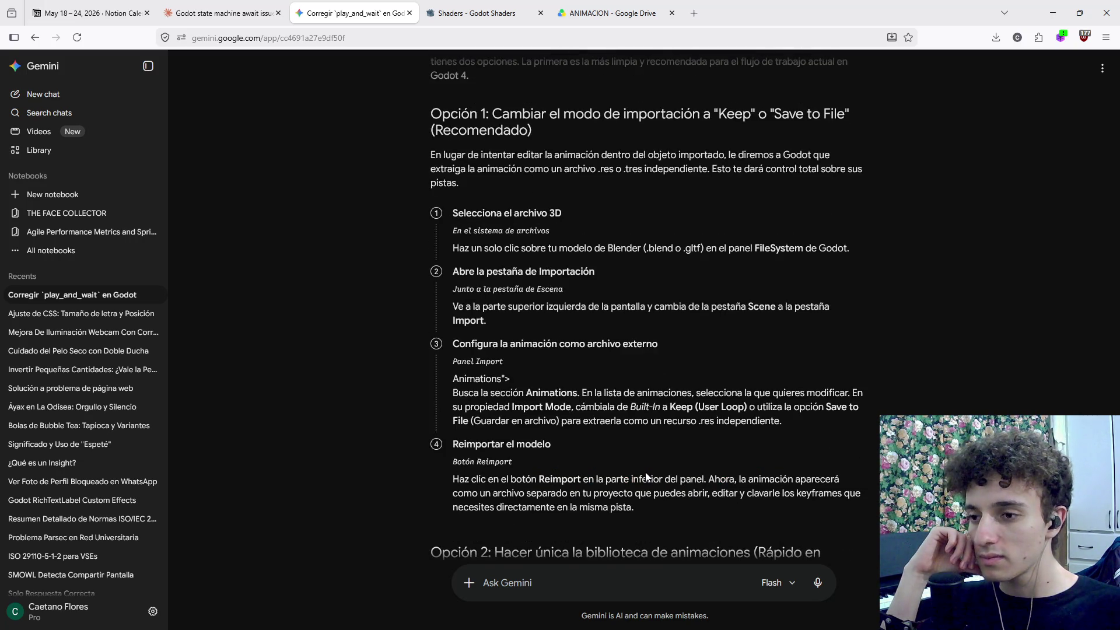
scroll(517, 422, down, 2)
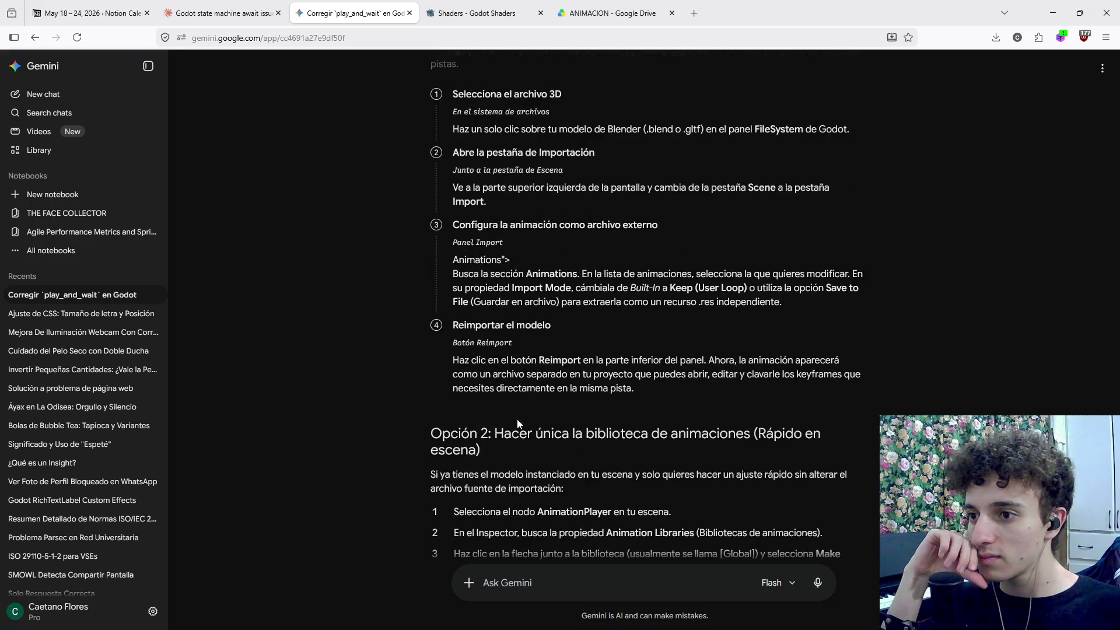
drag(486, 360, 817, 376)
click(777, 405)
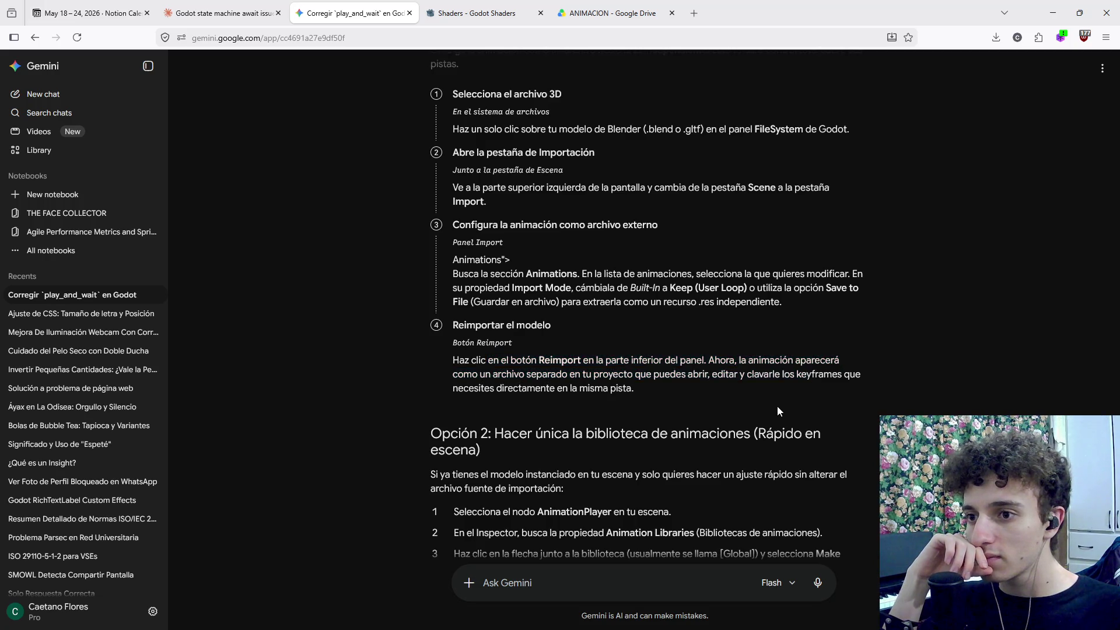
scroll(776, 407, down, 1)
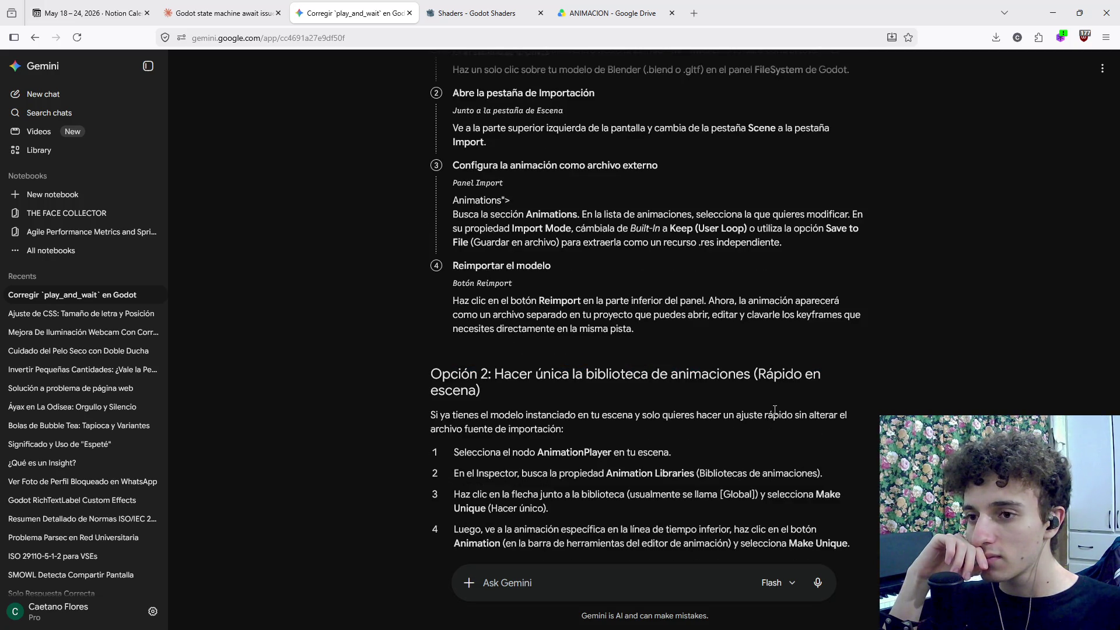
scroll(753, 428, down, 1)
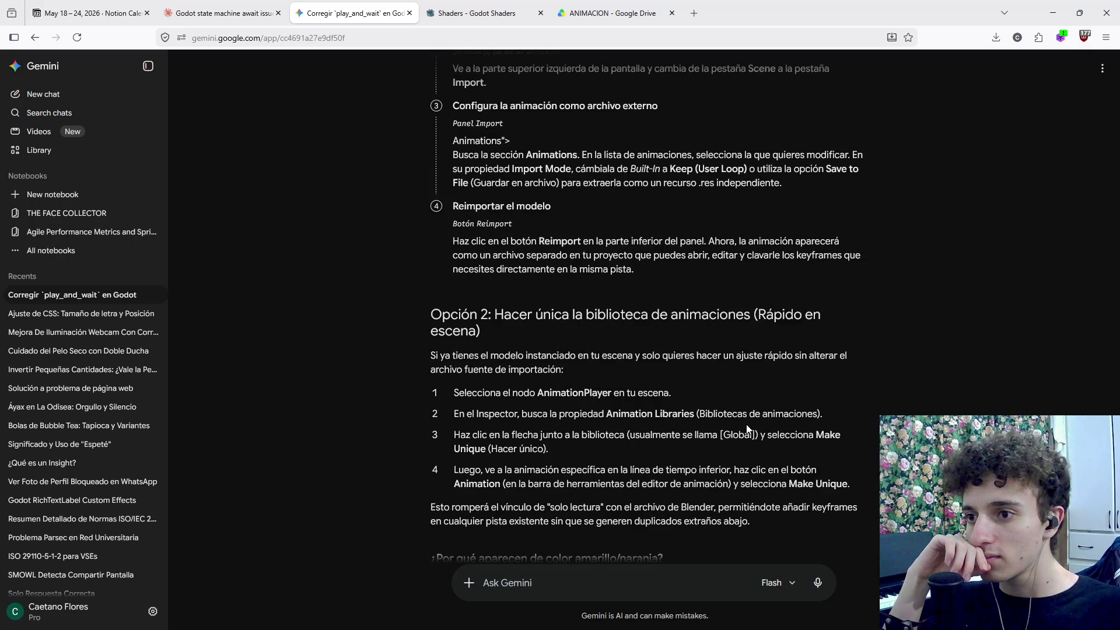
scroll(745, 430, down, 1)
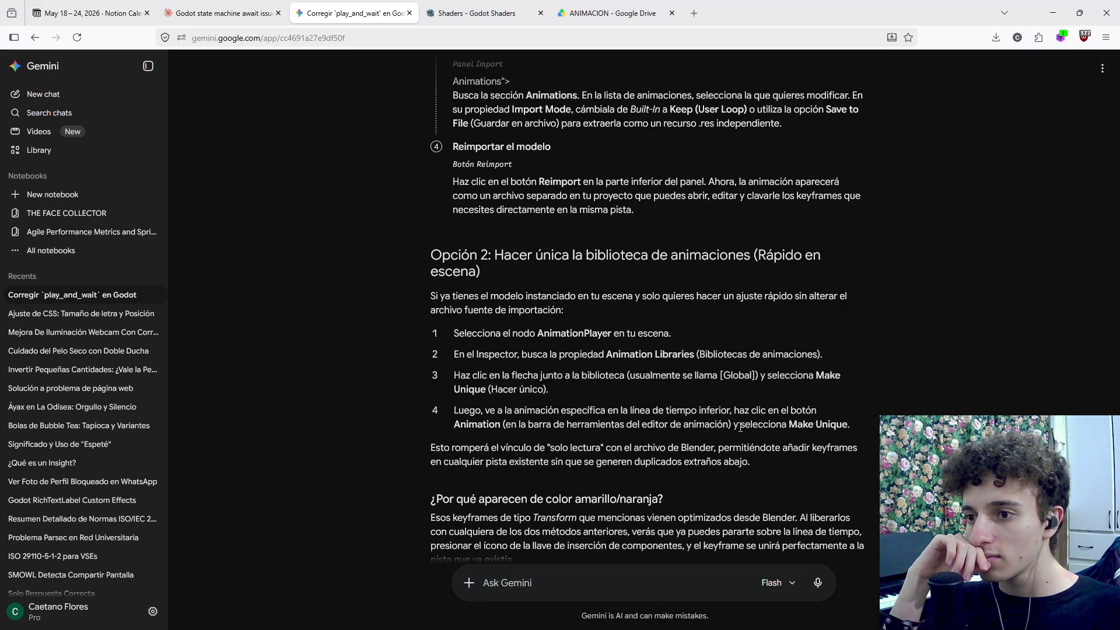
scroll(740, 427, down, 1)
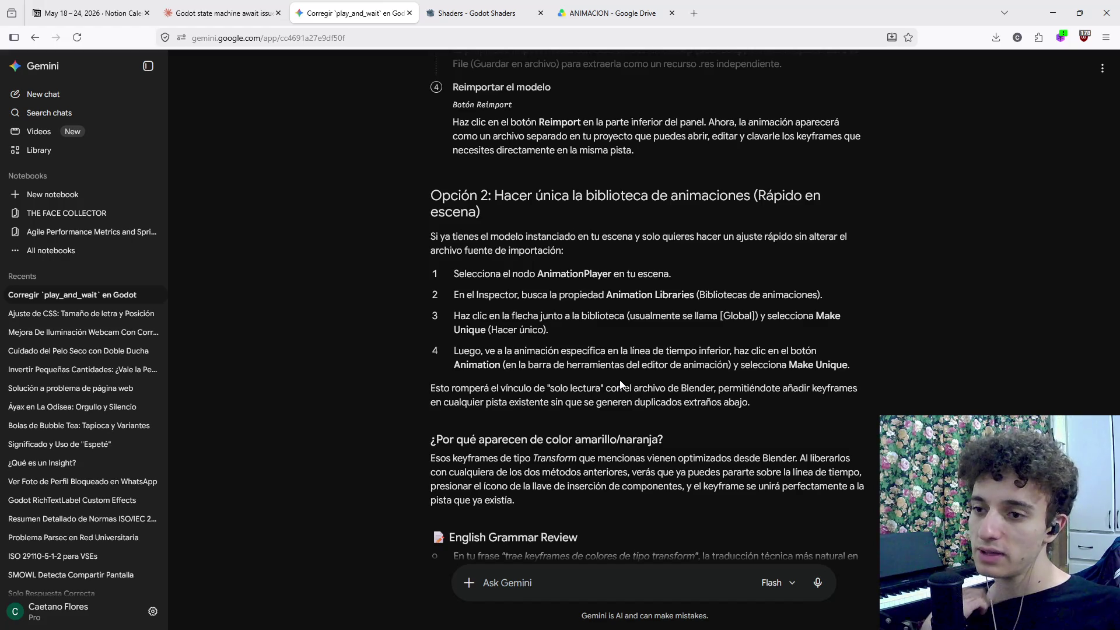
key(alt+Tab)
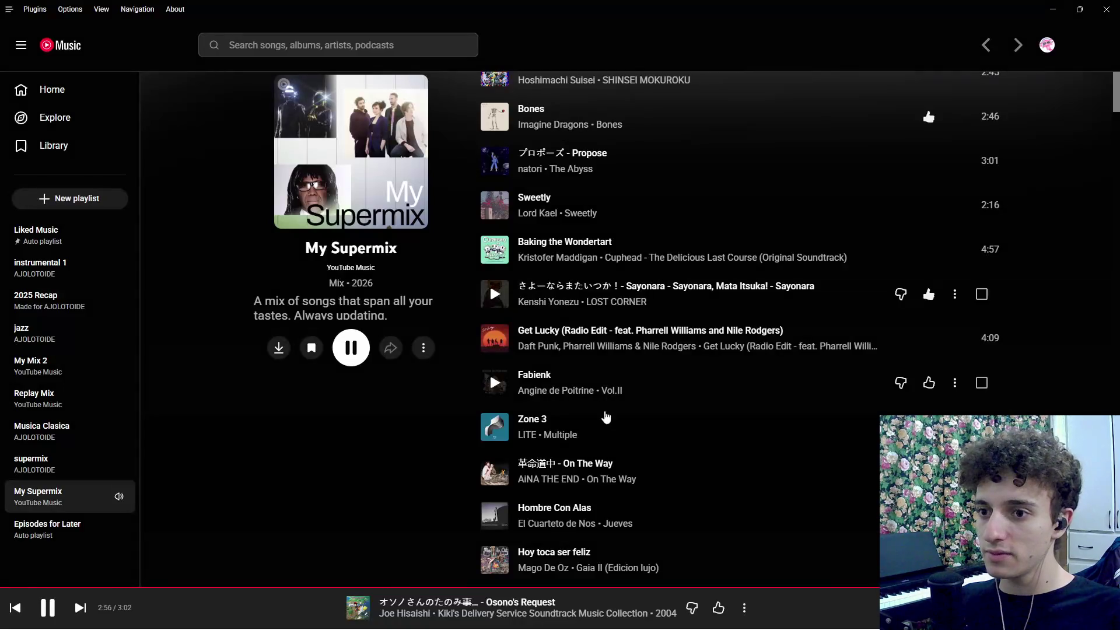
key(alt+Tab)
key(alt+Tab)
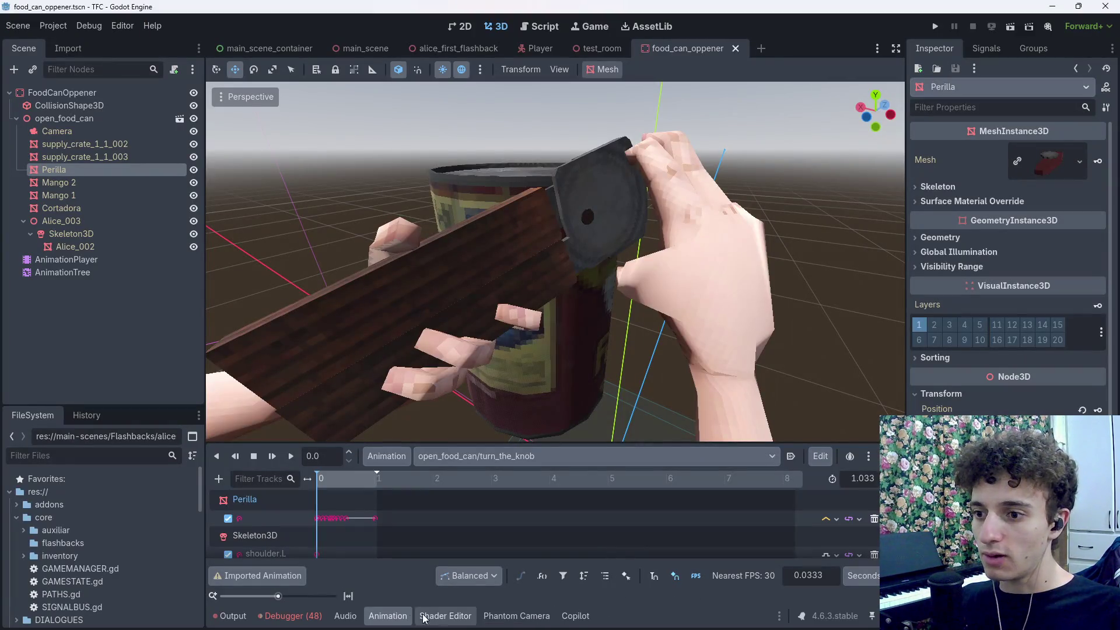
right_click(393, 618)
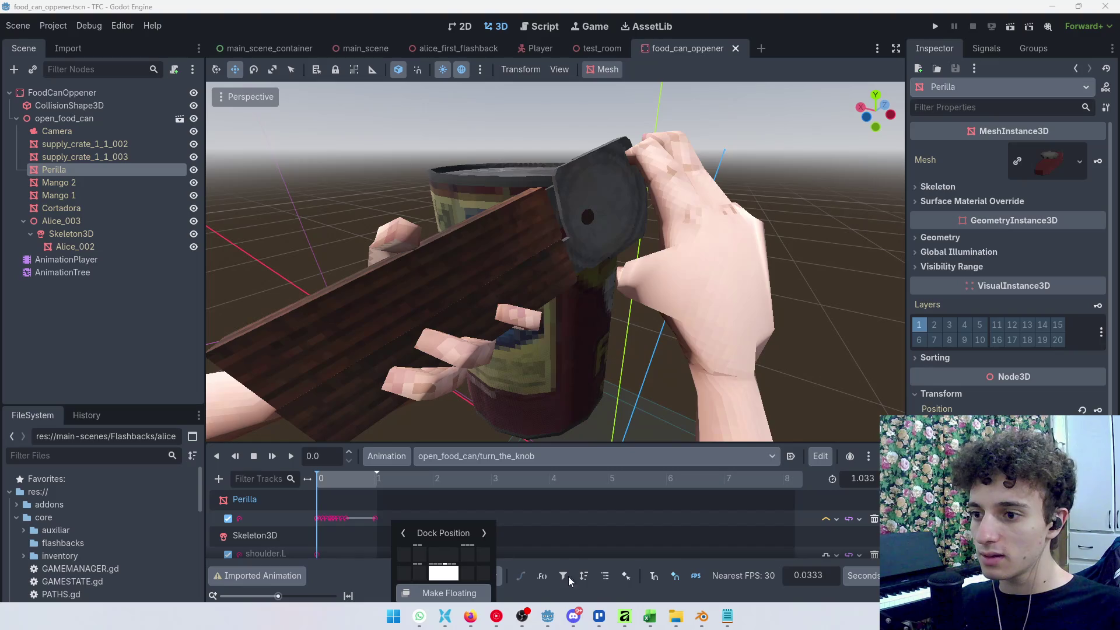
right_click(389, 615)
mouse_move(391, 629)
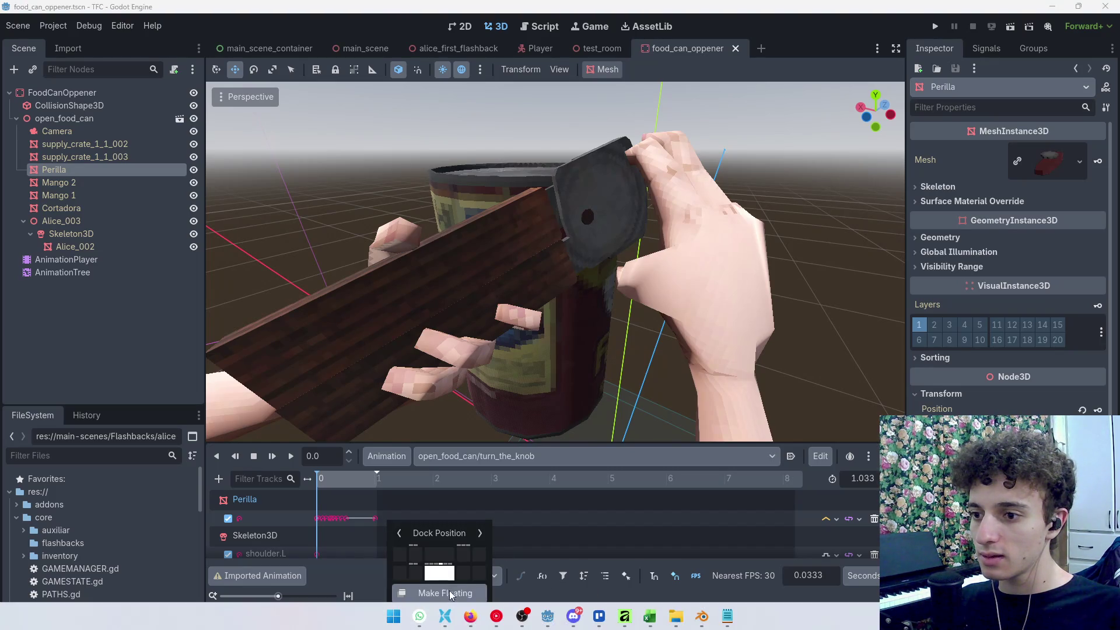
click(711, 27)
drag(698, 8, 664, 69)
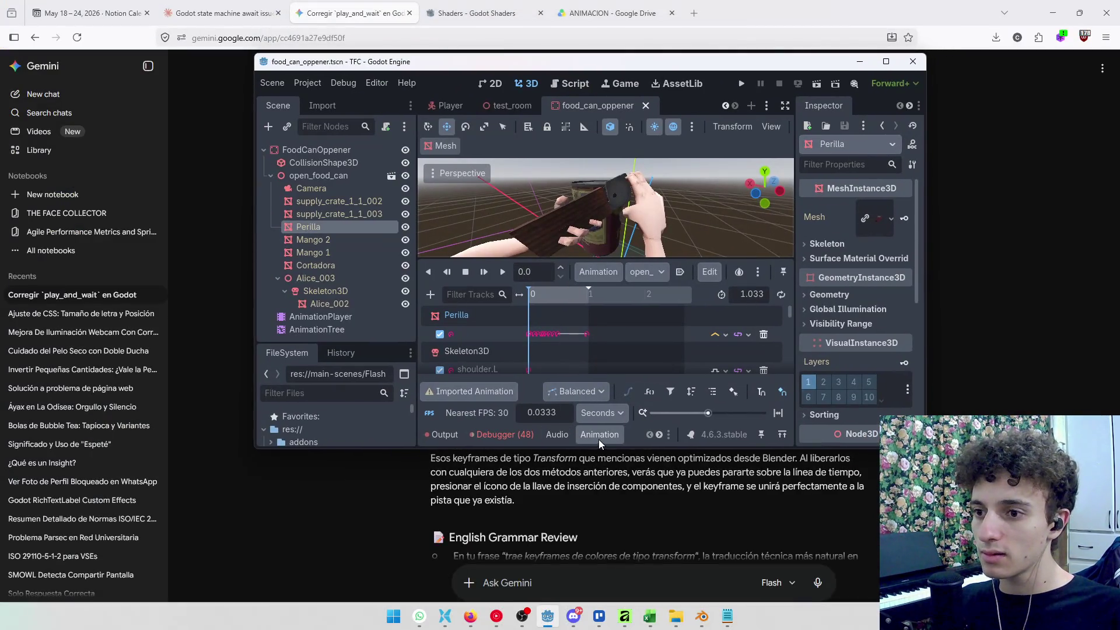
right_click(607, 432)
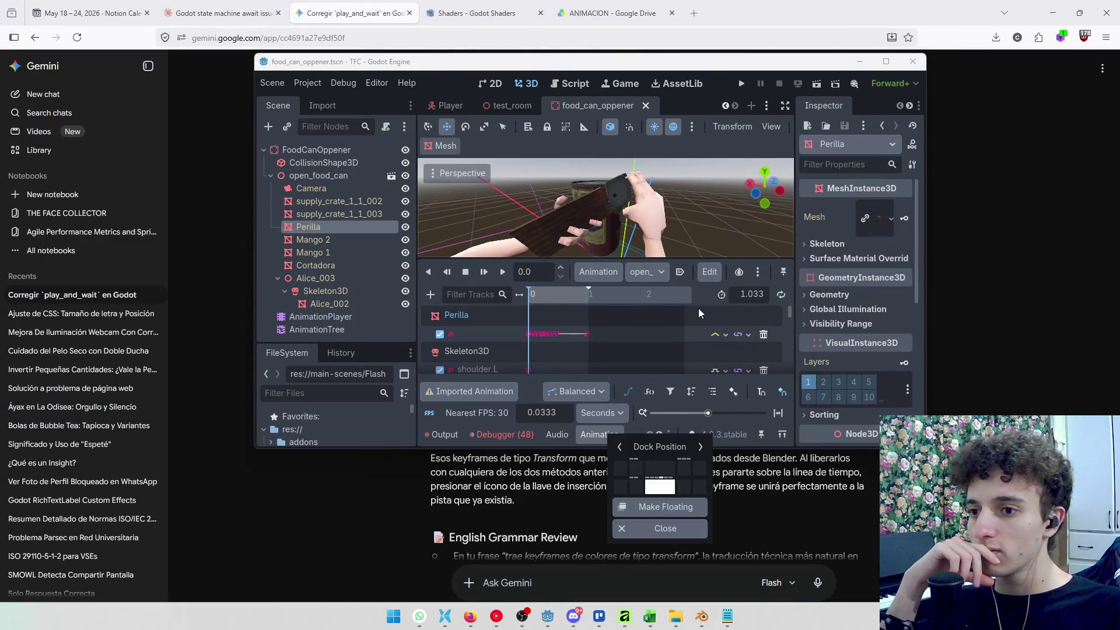
click(713, 65)
drag(713, 65, 714, 5)
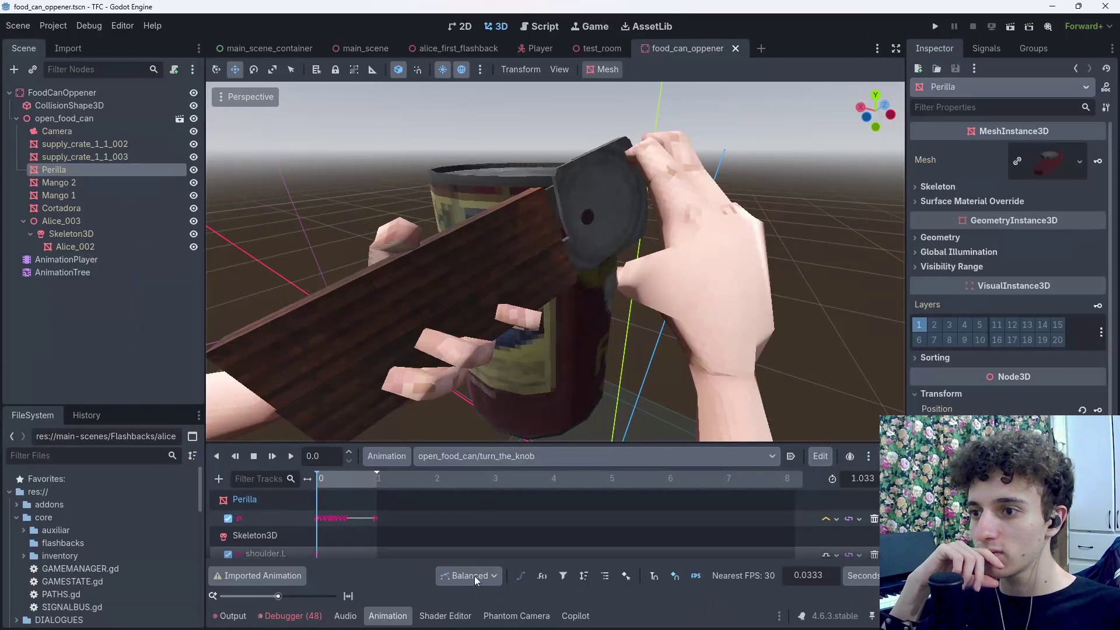
Step: Try making the Perilla mesh resource unique, then undo it
click(387, 617)
click(388, 616)
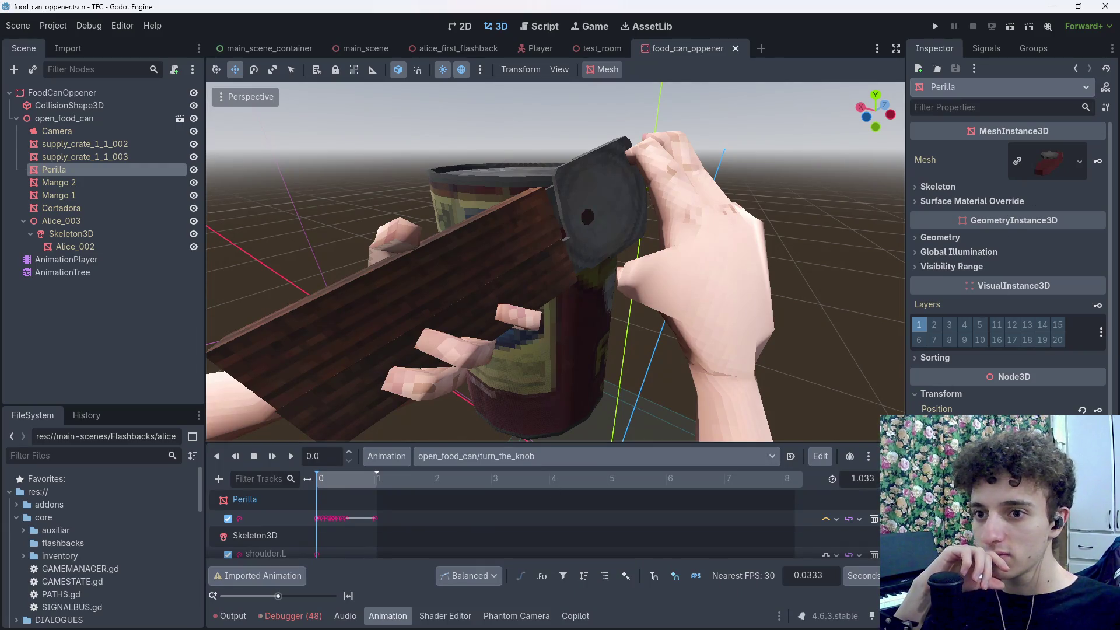
click(1017, 162)
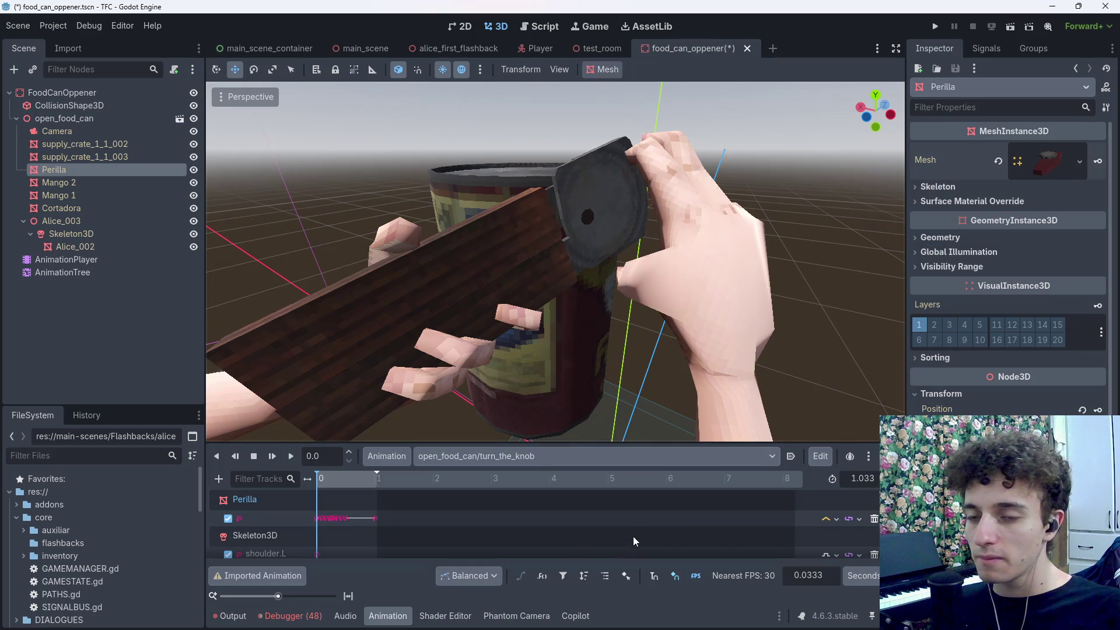
key(ctrl+z)
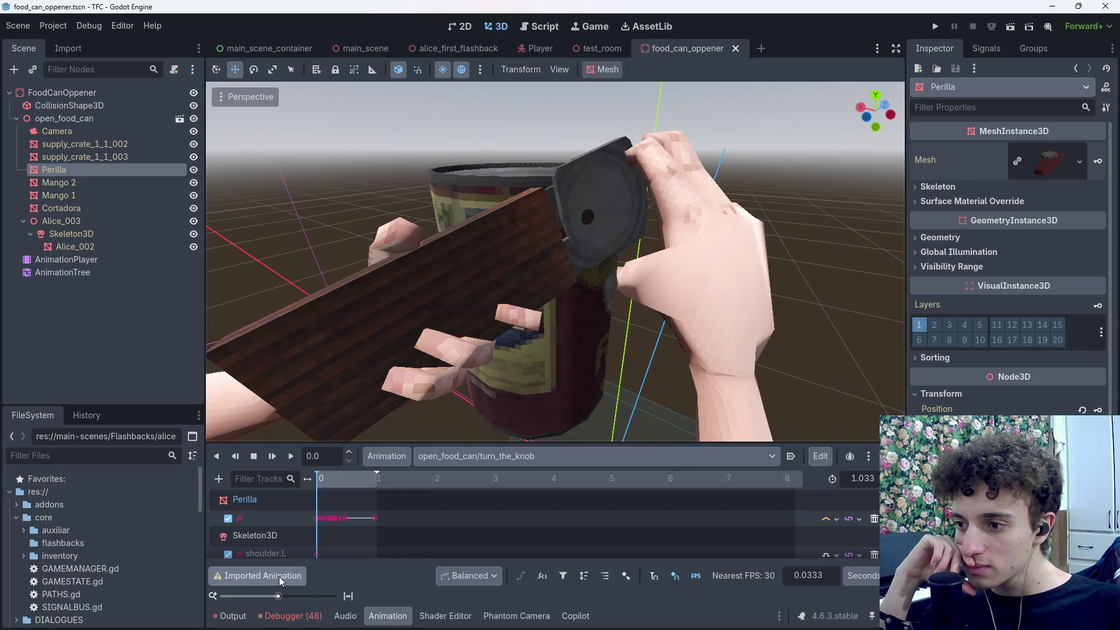
Step: Open the animation Edit menu and scroll down to Bake Animation
scroll(571, 527, down, 3)
scroll(584, 528, up, 3)
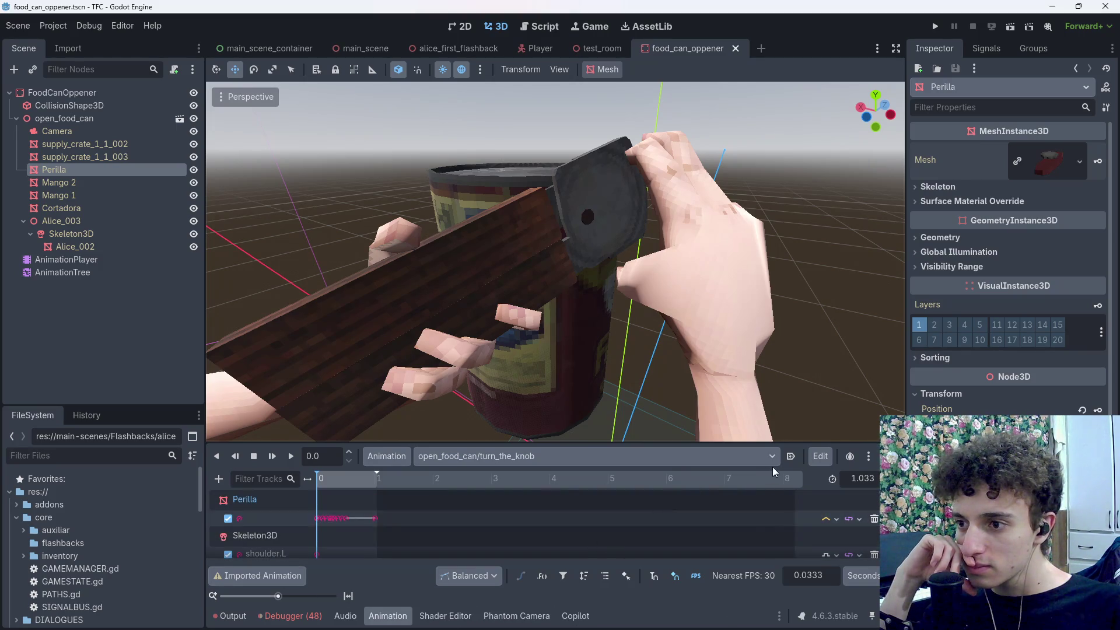
click(818, 456)
scroll(873, 576, down, 5)
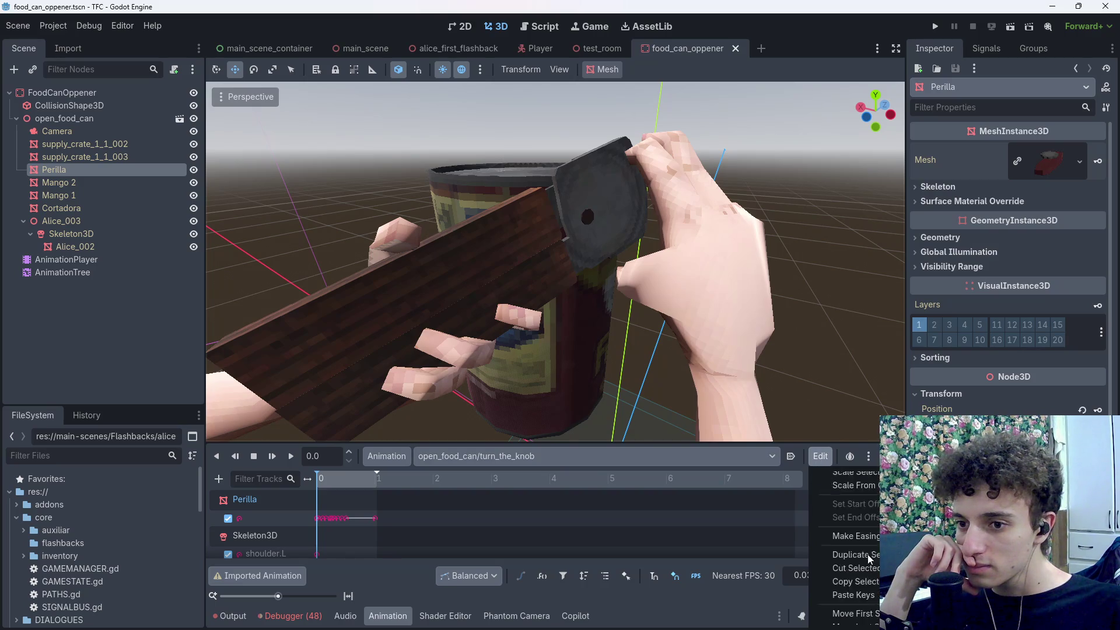
scroll(873, 576, down, 3)
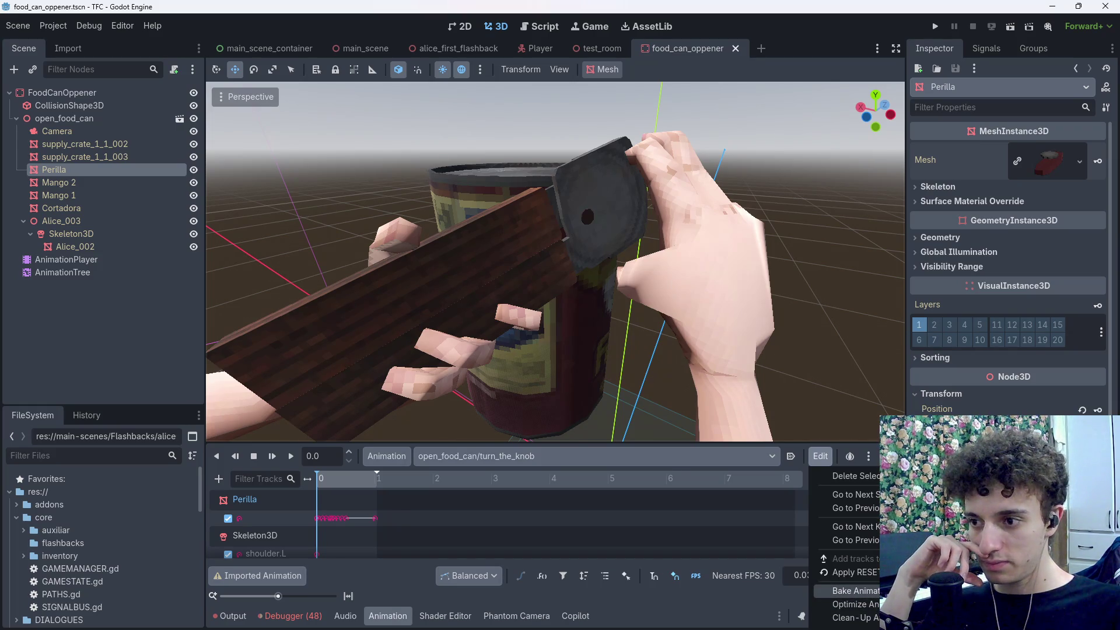
Step: Bake turn_the_knob with all track types at 30 FPS, preview it, and save the scene
click(849, 590)
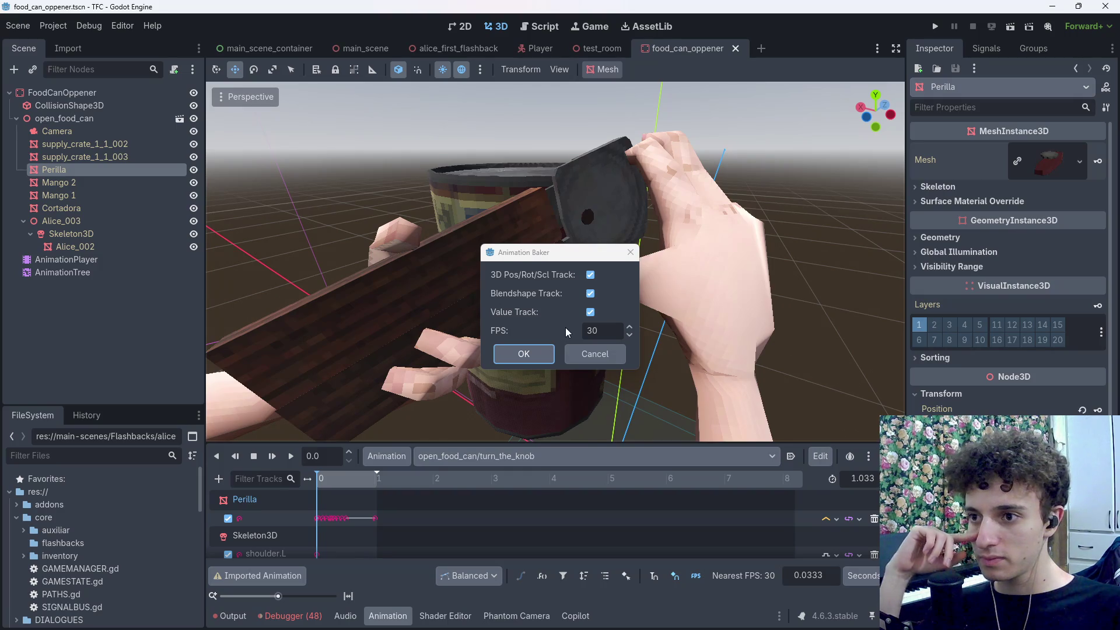
click(524, 354)
mouse_move(325, 479)
mouse_down()
mouse_move(352, 480)
mouse_move(310, 478)
mouse_up()
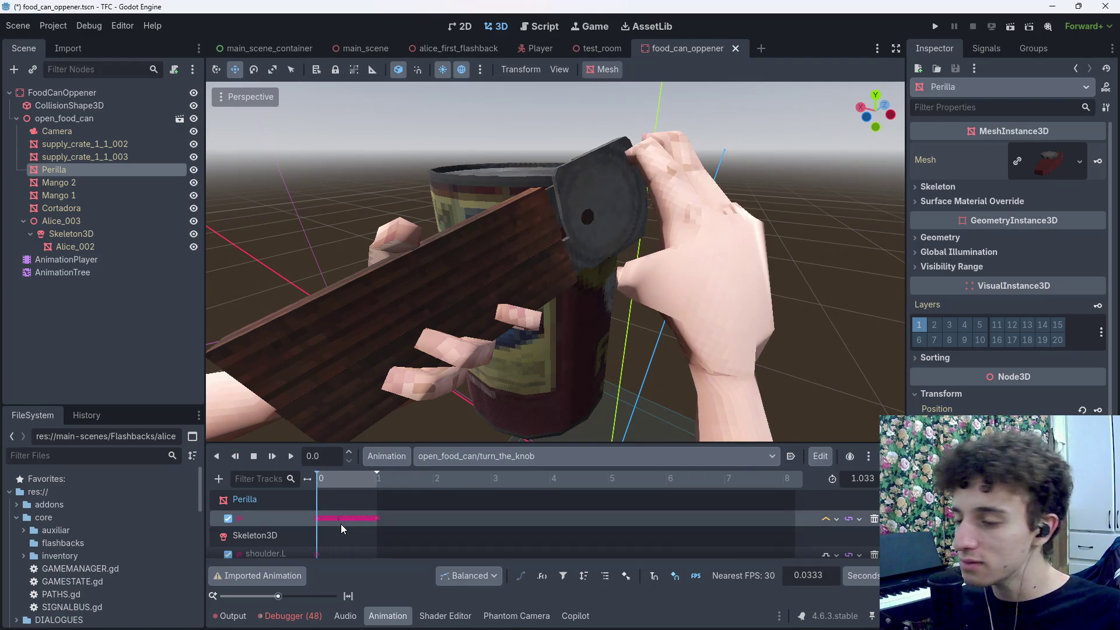
key(ctrl+s)
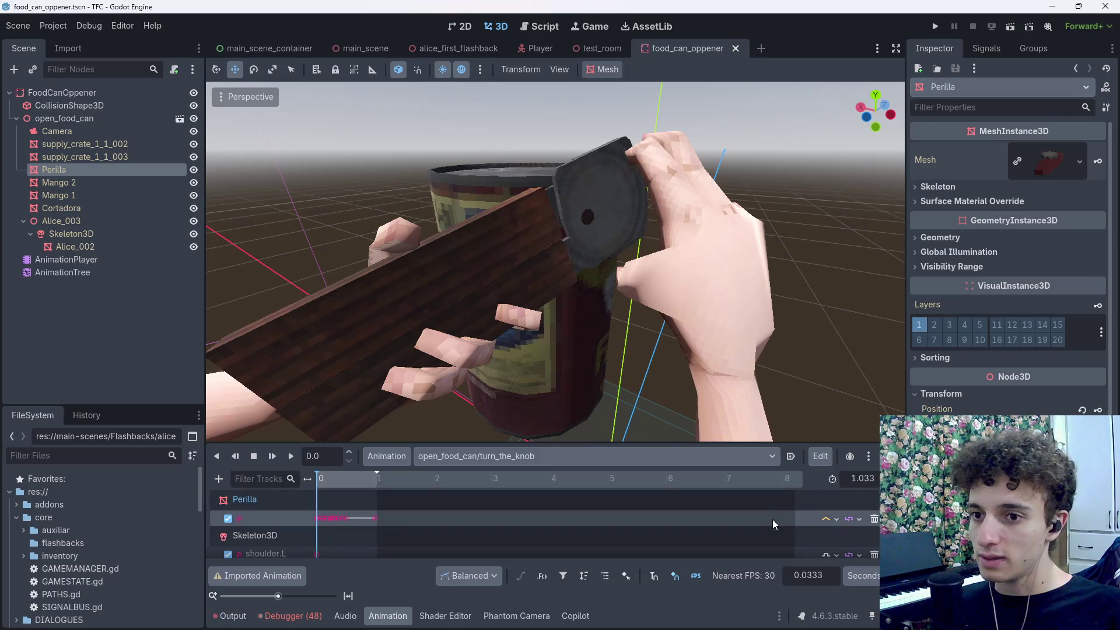
Step: Key Perilla's current position, creating its position track and a RESET track
click(1096, 410)
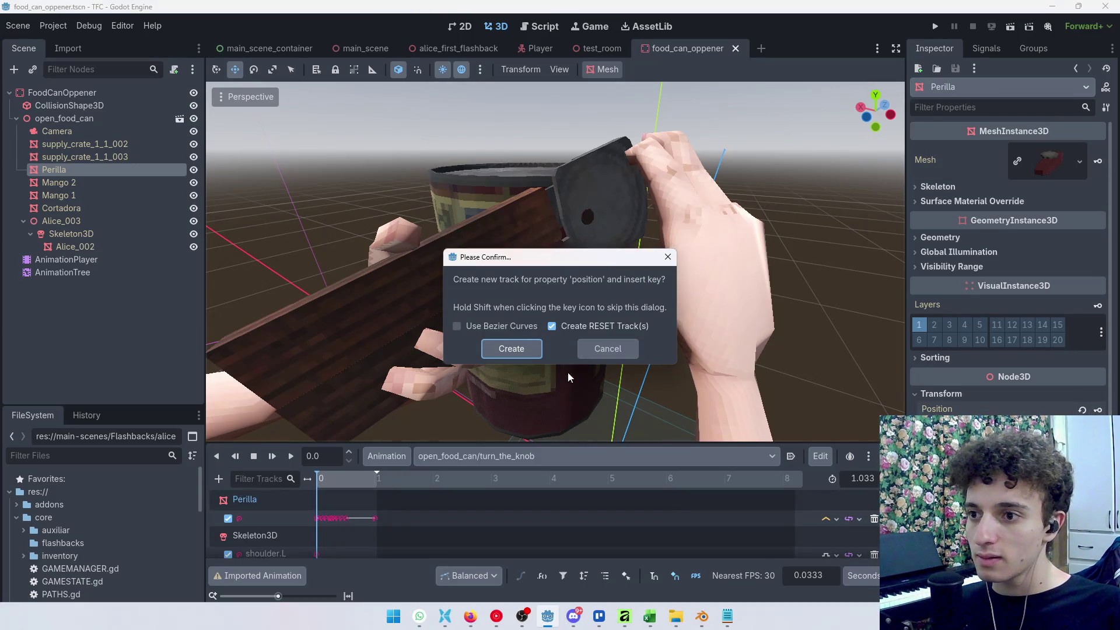
click(511, 356)
scroll(344, 531, down, 10)
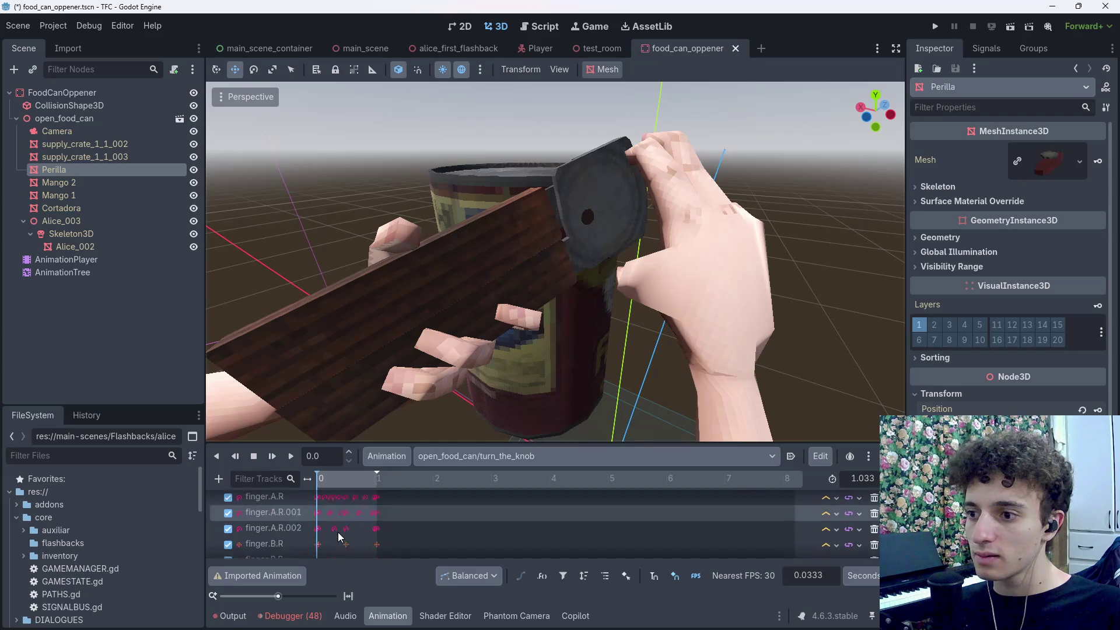
scroll(339, 549, up, 10)
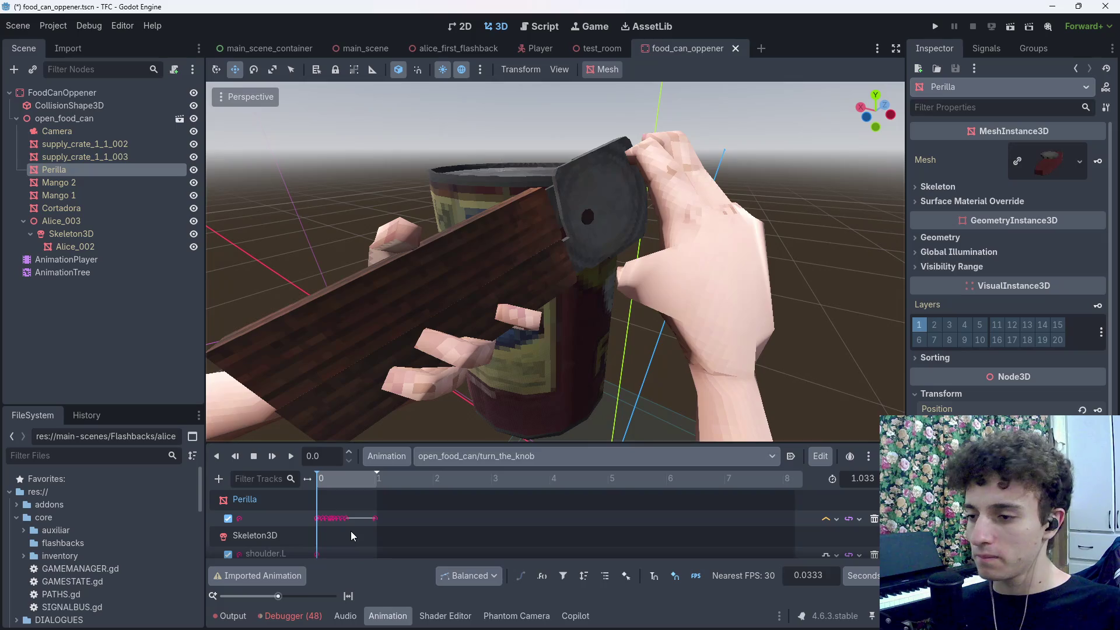
click(457, 459)
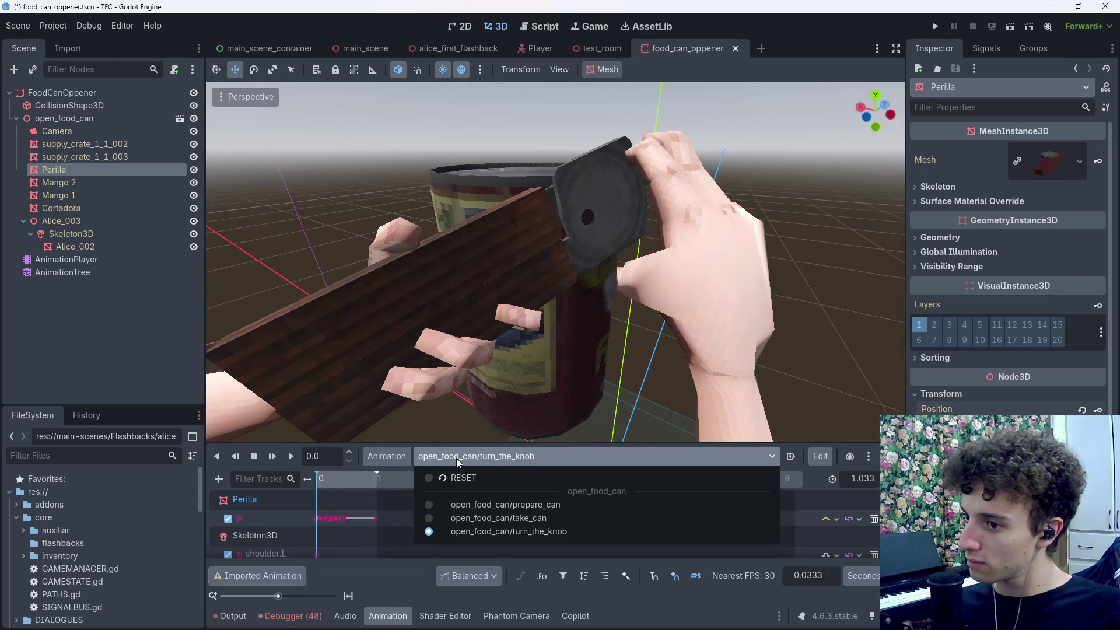
click(458, 461)
scroll(393, 512, down, 10)
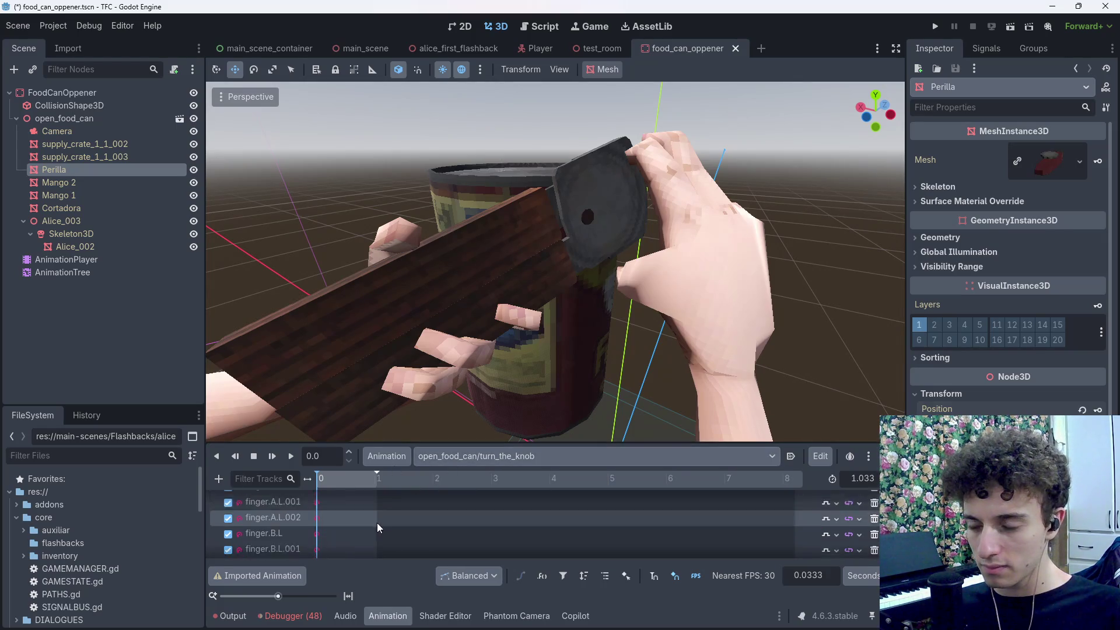
scroll(376, 528, up, 10)
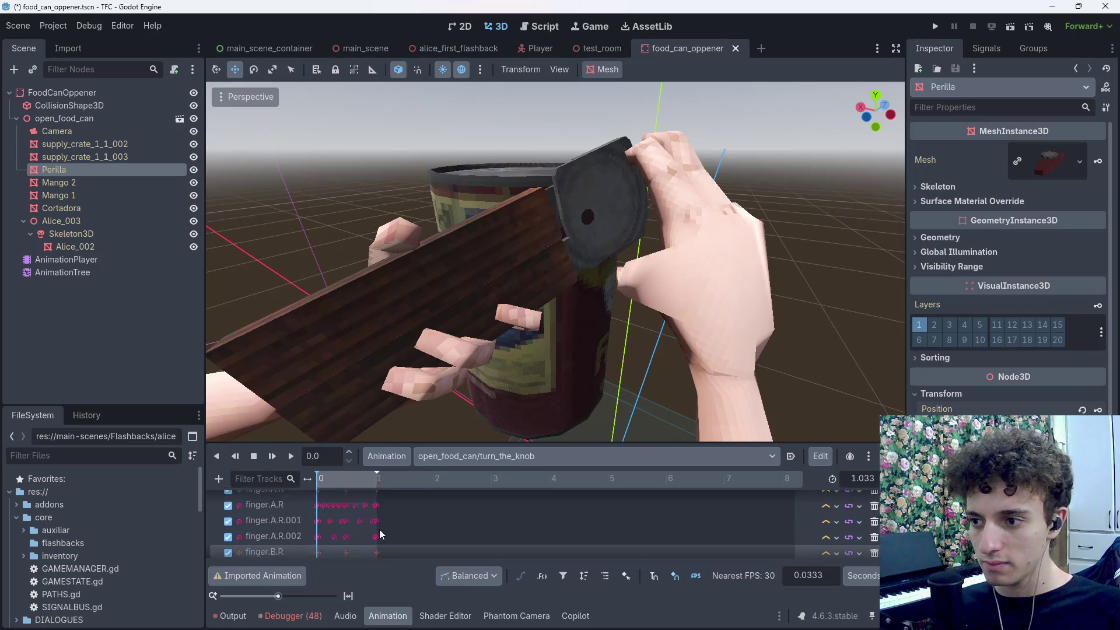
click(458, 456)
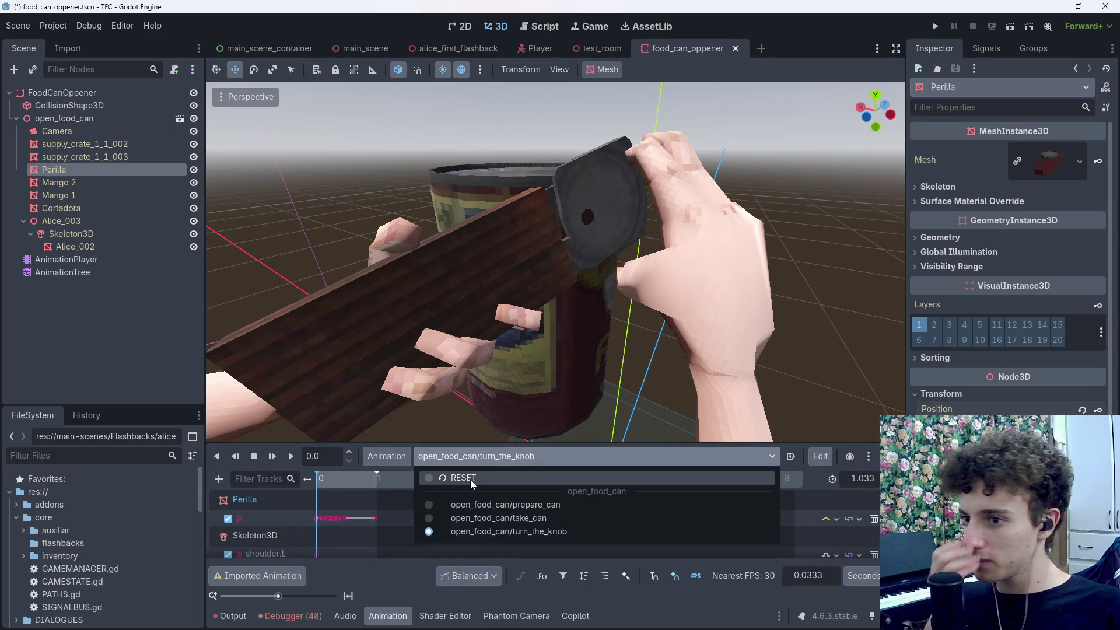
click(444, 474)
scroll(329, 552, down, 2)
scroll(327, 551, down, 3)
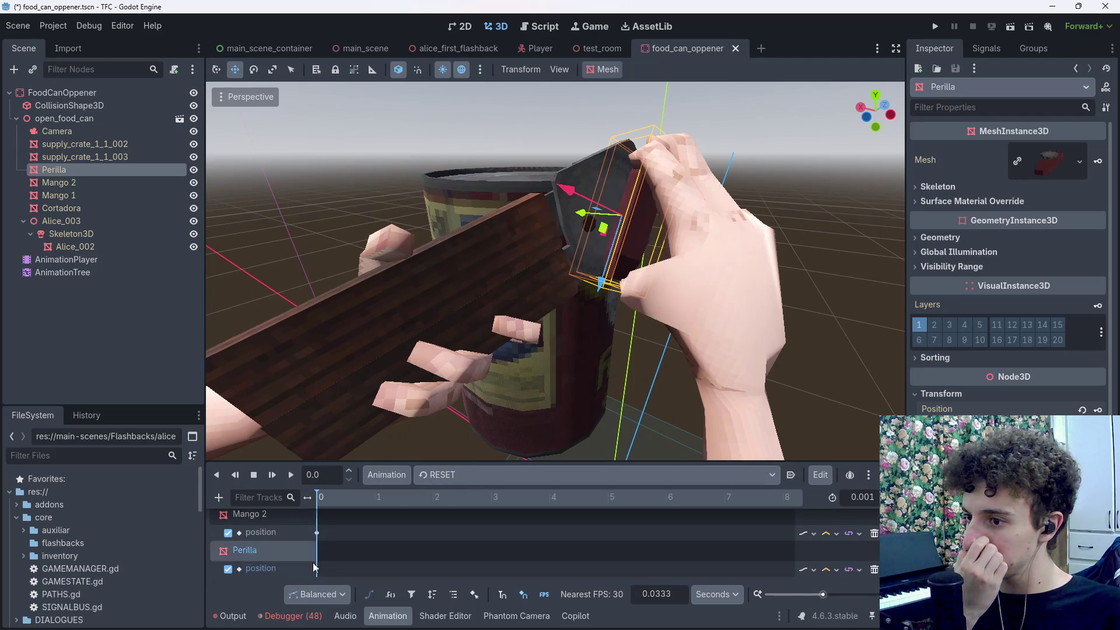
scroll(263, 563, up, 3)
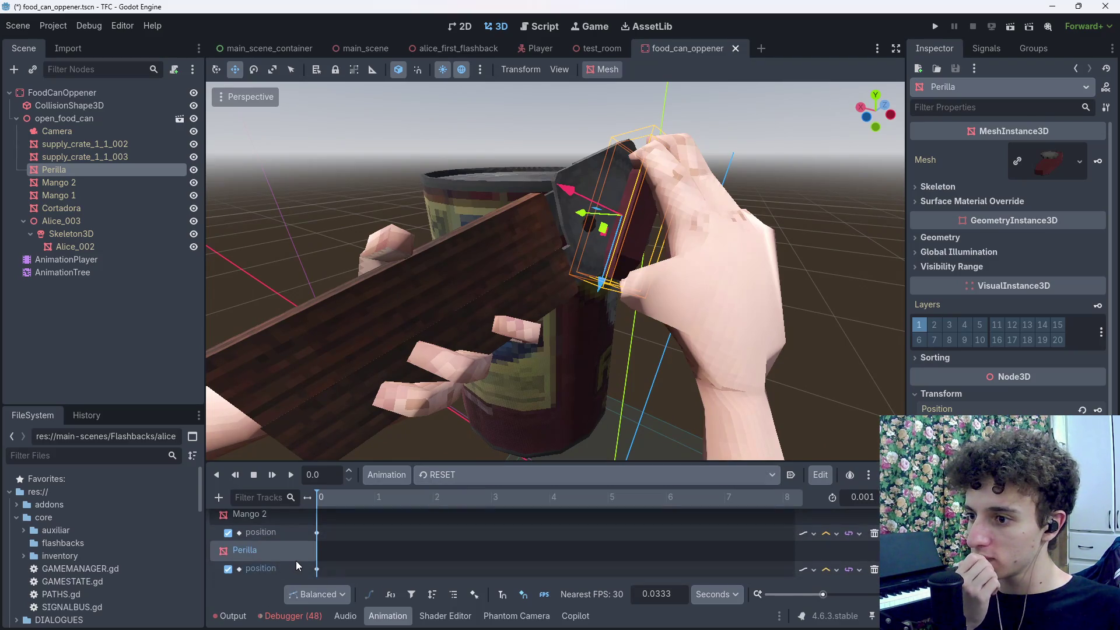
click(469, 475)
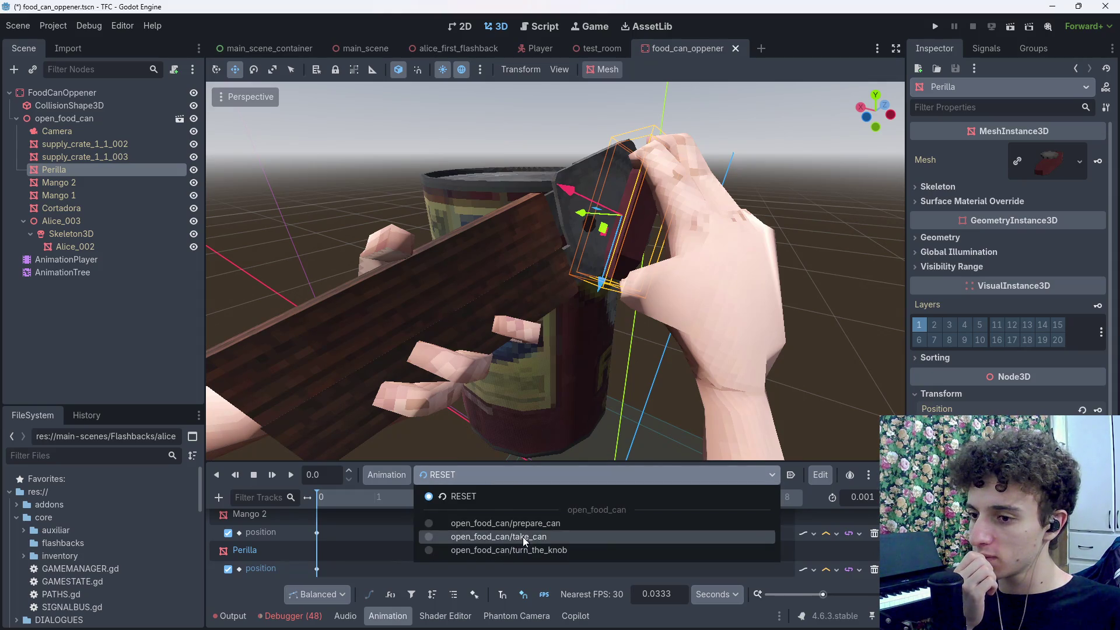
click(542, 524)
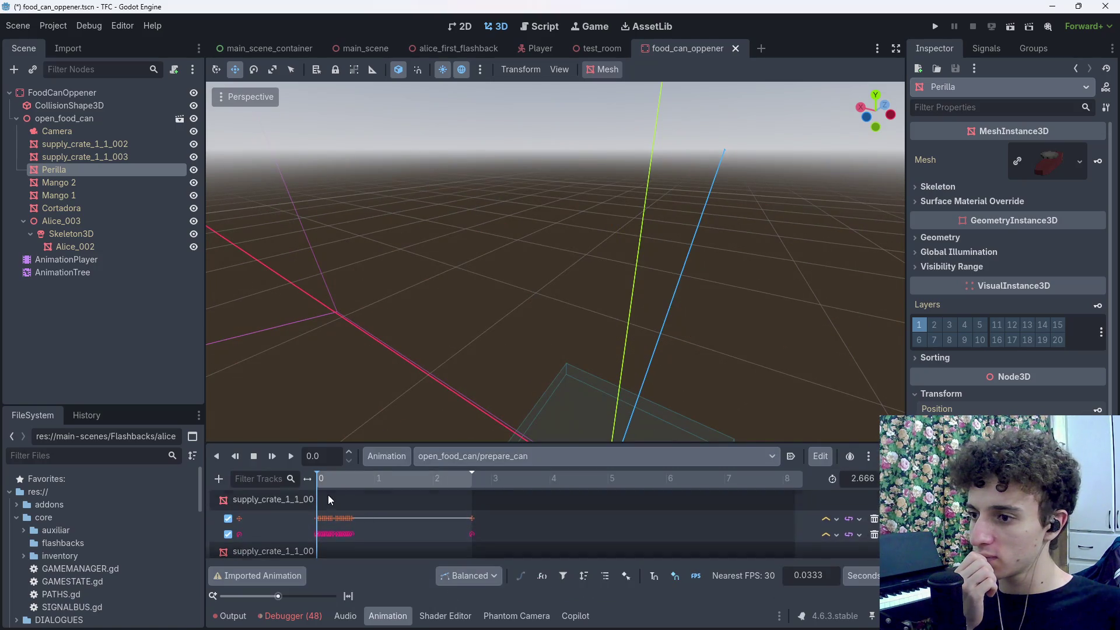
scroll(330, 513, down, 2)
scroll(330, 513, up, 5)
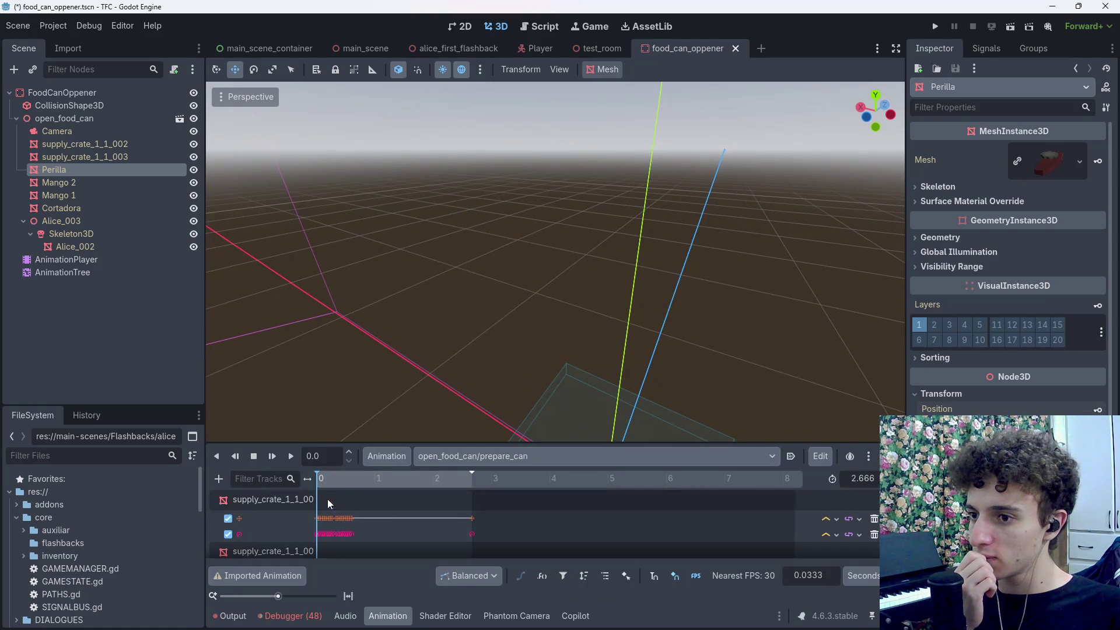
click(507, 456)
click(507, 518)
click(546, 458)
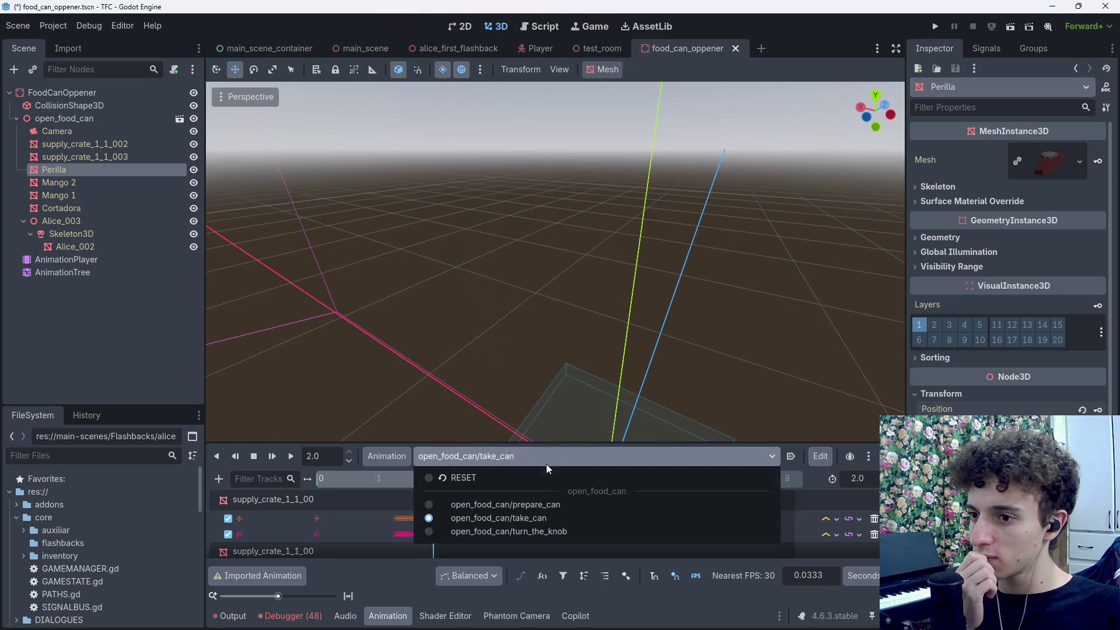
click(540, 532)
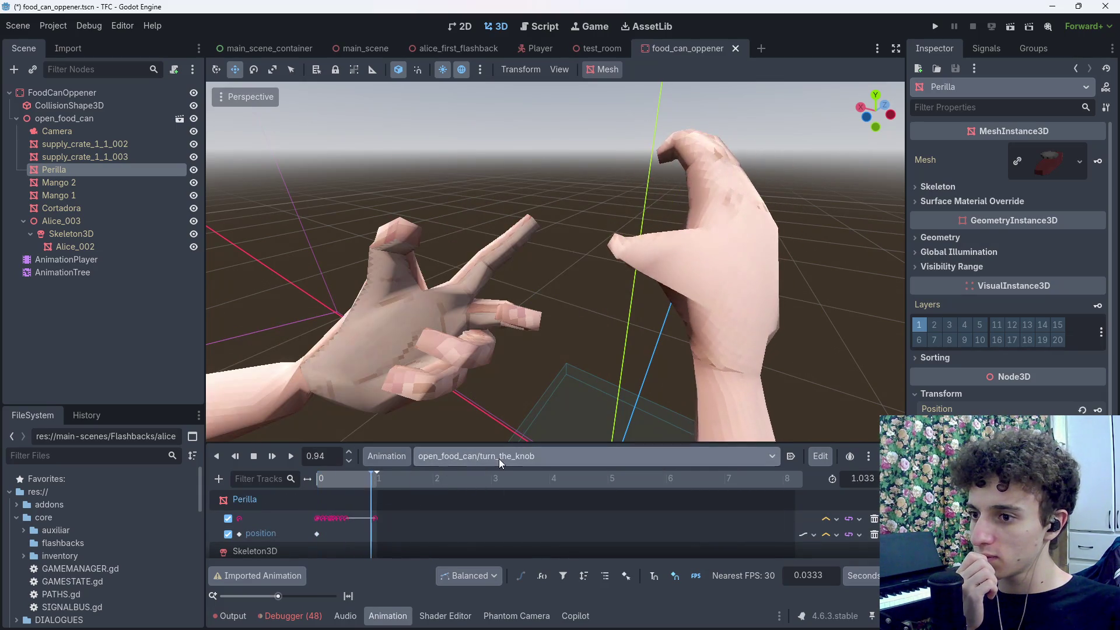
click(531, 457)
click(530, 505)
click(518, 458)
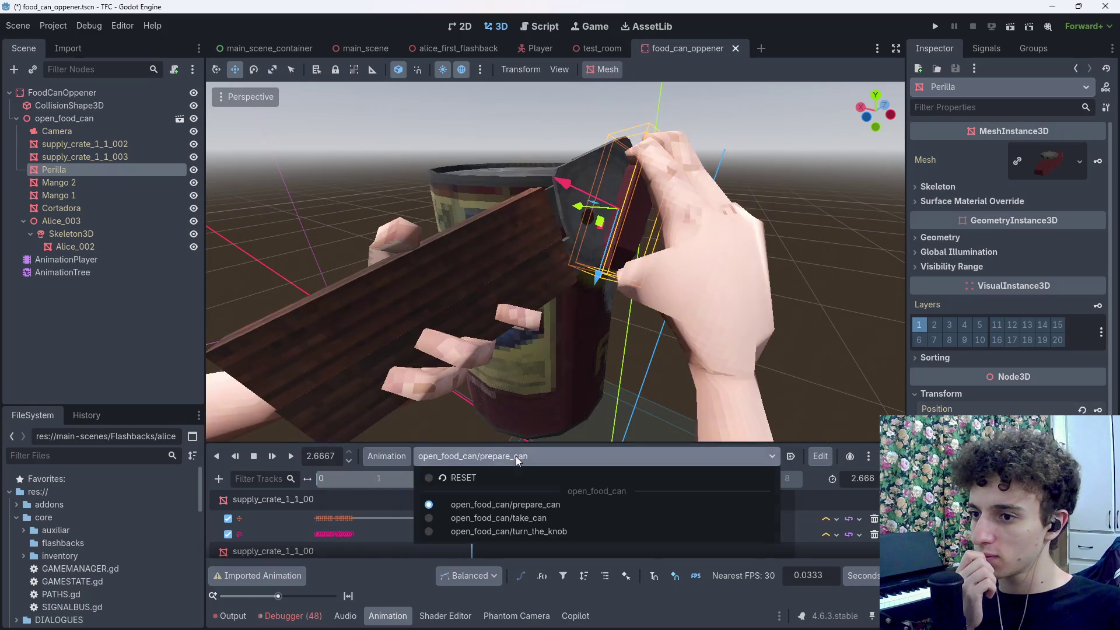
click(536, 532)
mouse_move(340, 488)
mouse_down()
mouse_move(357, 487)
mouse_move(316, 488)
mouse_move(377, 489)
mouse_move(317, 489)
mouse_move(379, 489)
mouse_move(310, 497)
mouse_up()
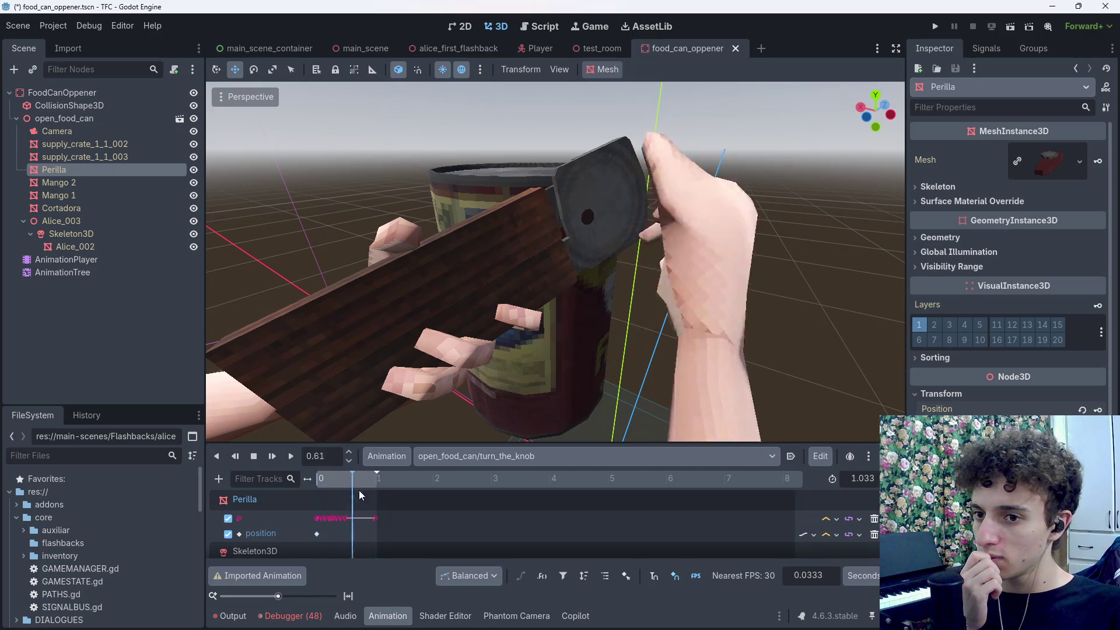
click(512, 456)
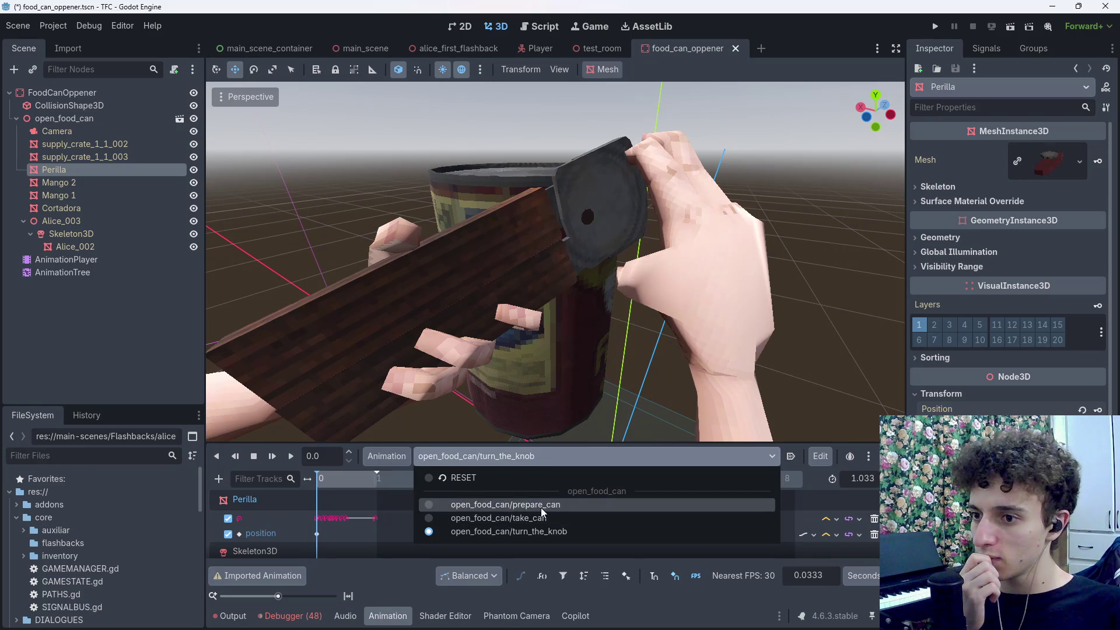
click(512, 504)
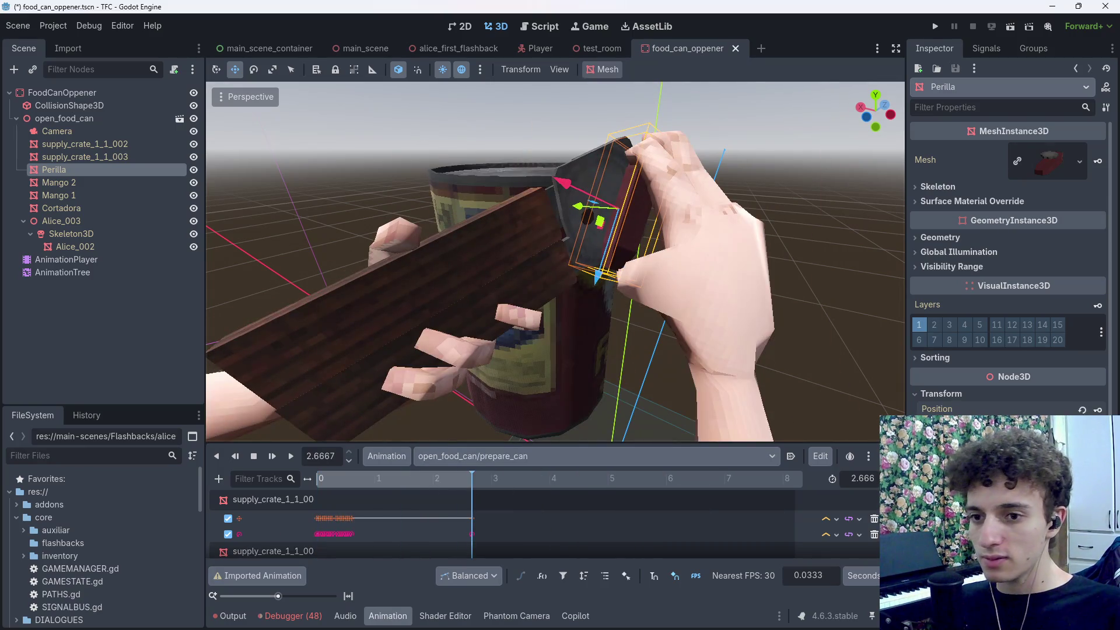
right_click(945, 412)
click(933, 420)
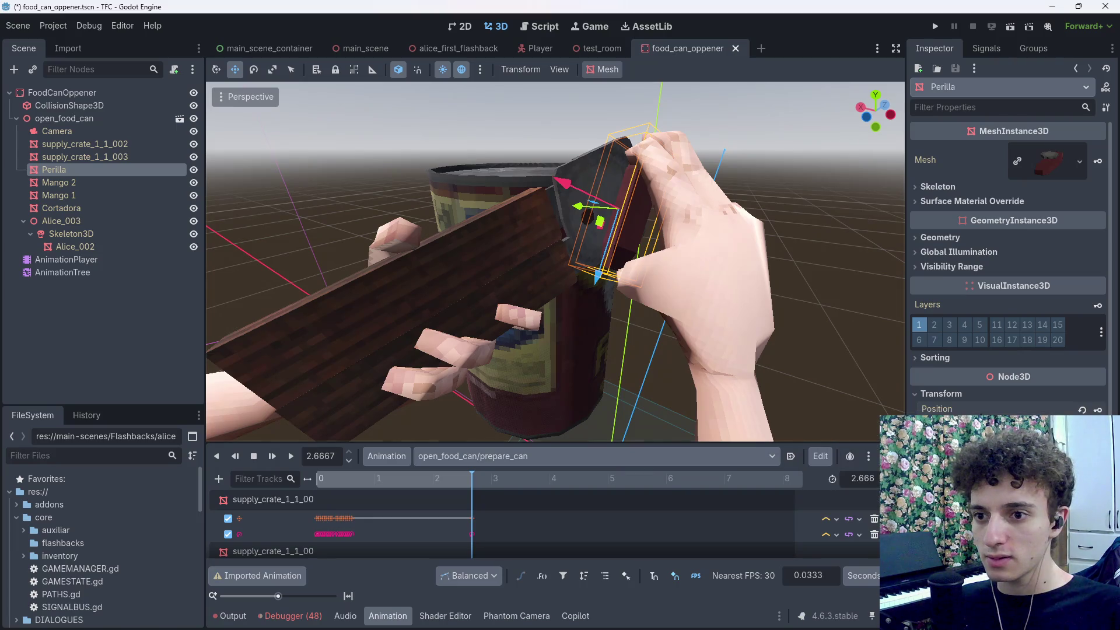
right_click(945, 412)
click(933, 420)
click(501, 456)
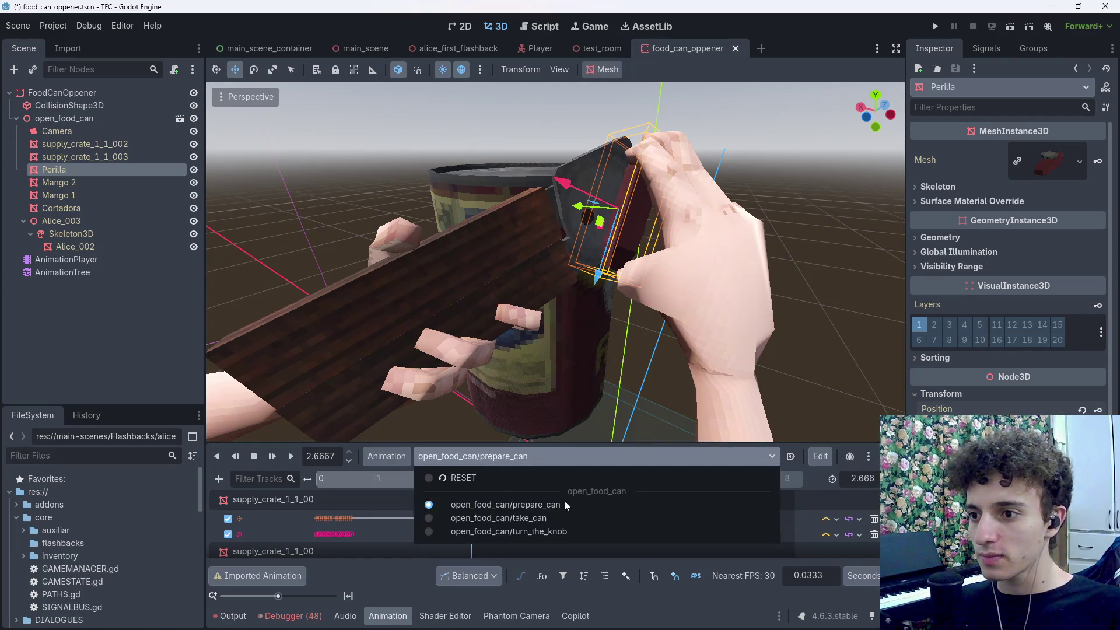
click(486, 532)
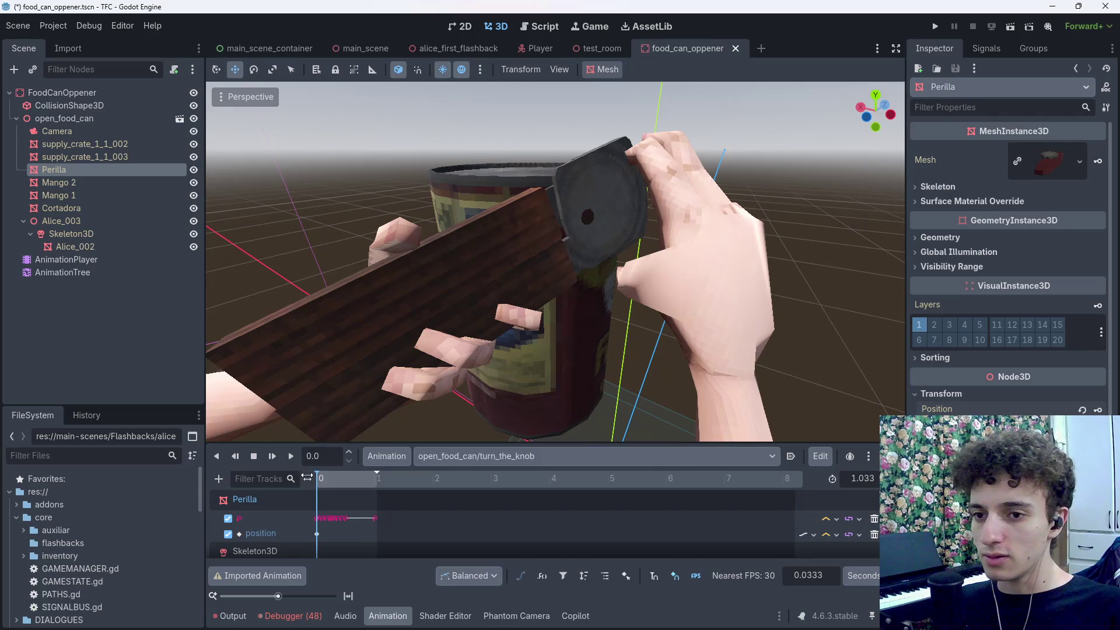
click(307, 478)
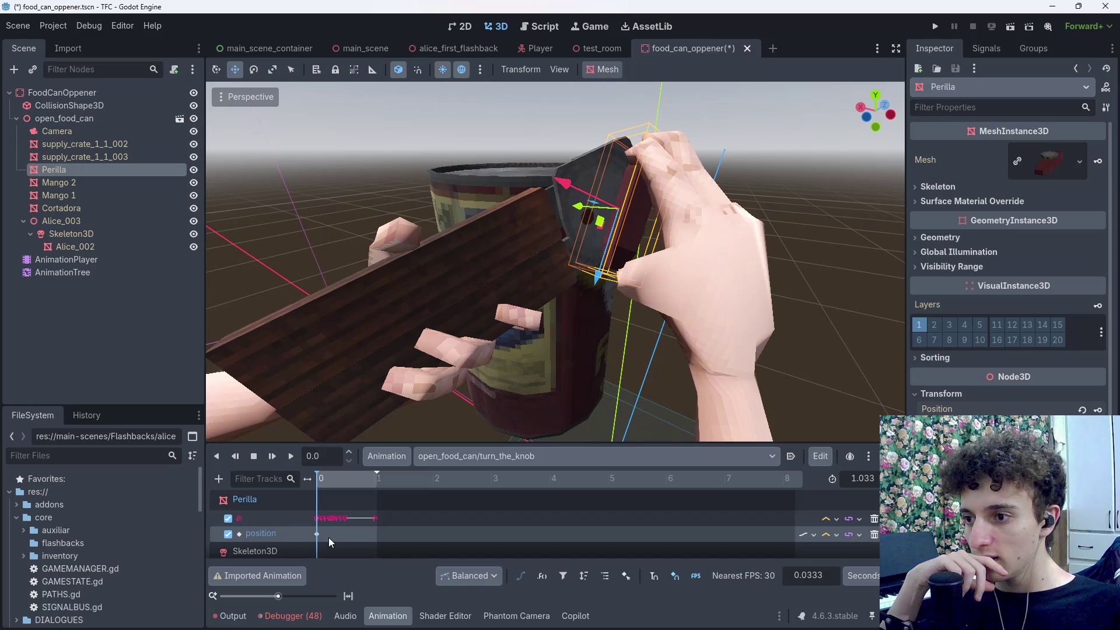
drag(328, 480, 318, 483)
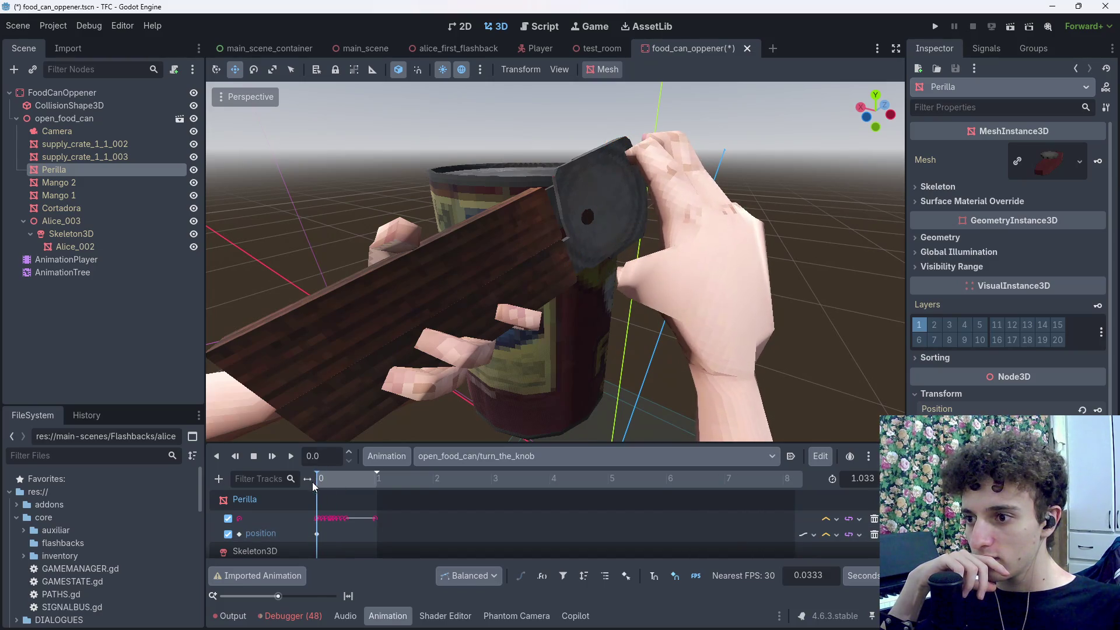
click(318, 534)
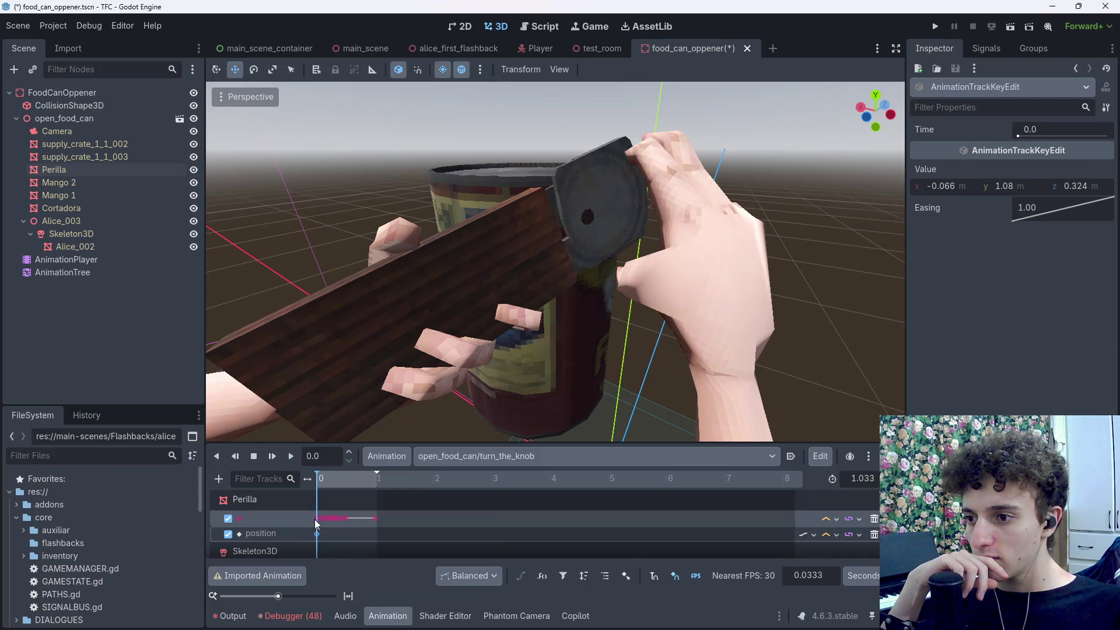
click(316, 518)
click(317, 534)
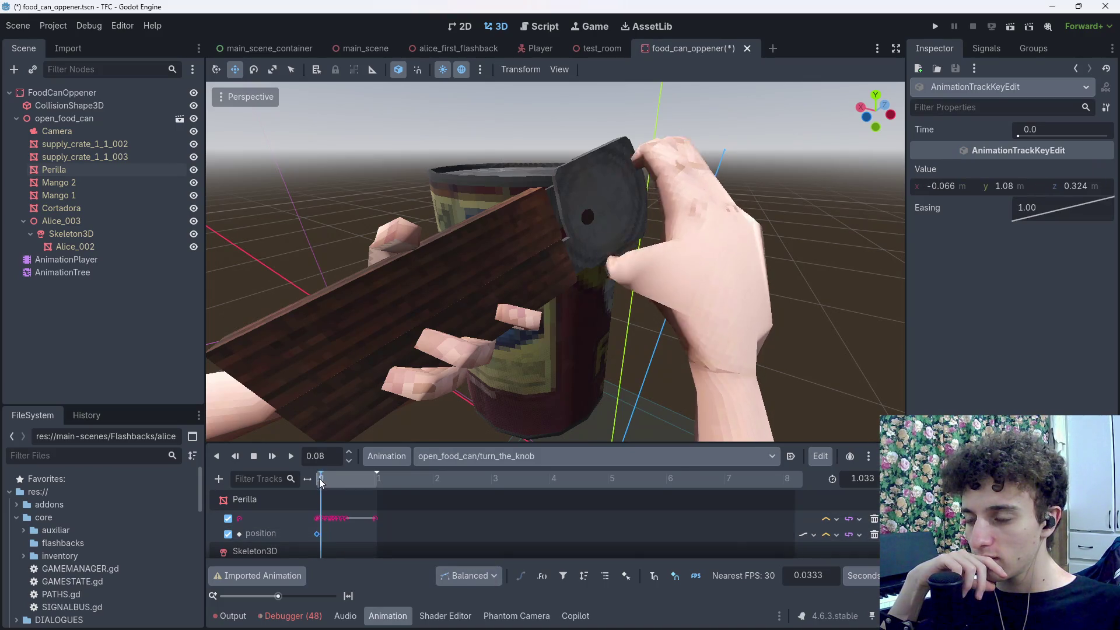
mouse_move(554, 262)
mouse_down()
mouse_move(496, 434)
mouse_move(512, 427)
mouse_move(408, 291)
mouse_up()
click(519, 419)
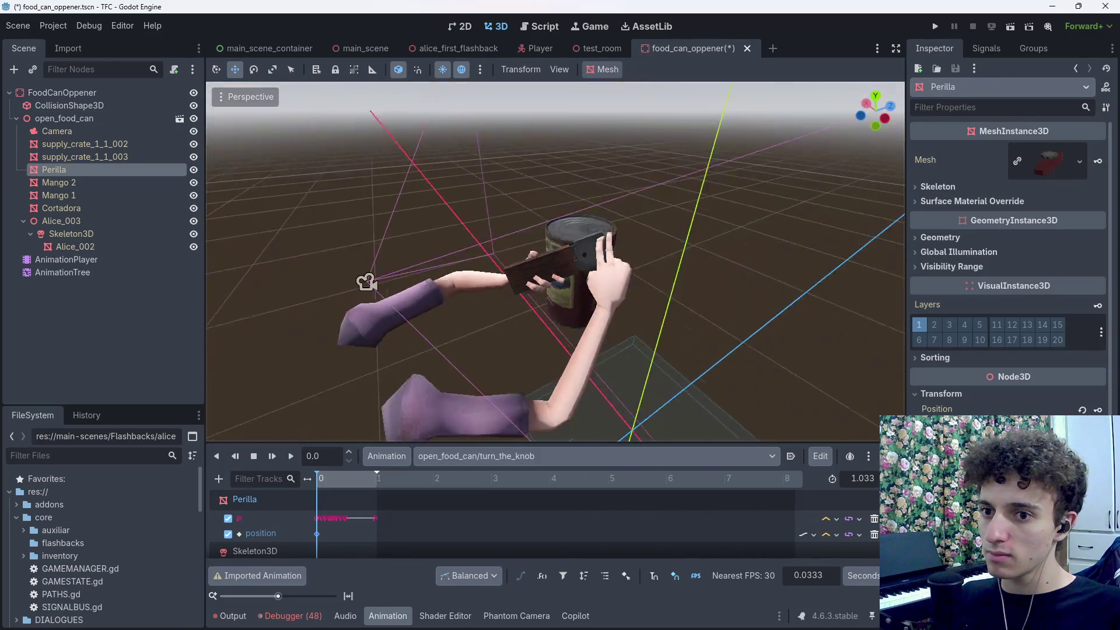
mouse_move(475, 435)
mouse_down()
mouse_move(467, 350)
mouse_move(409, 292)
mouse_up()
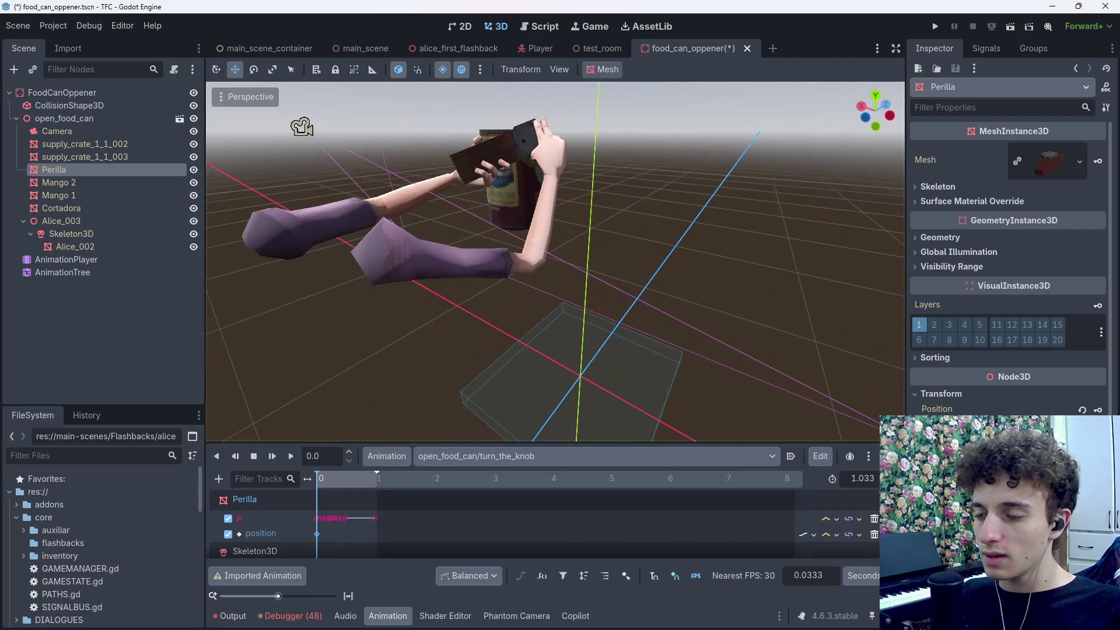
key(ctrl+v)
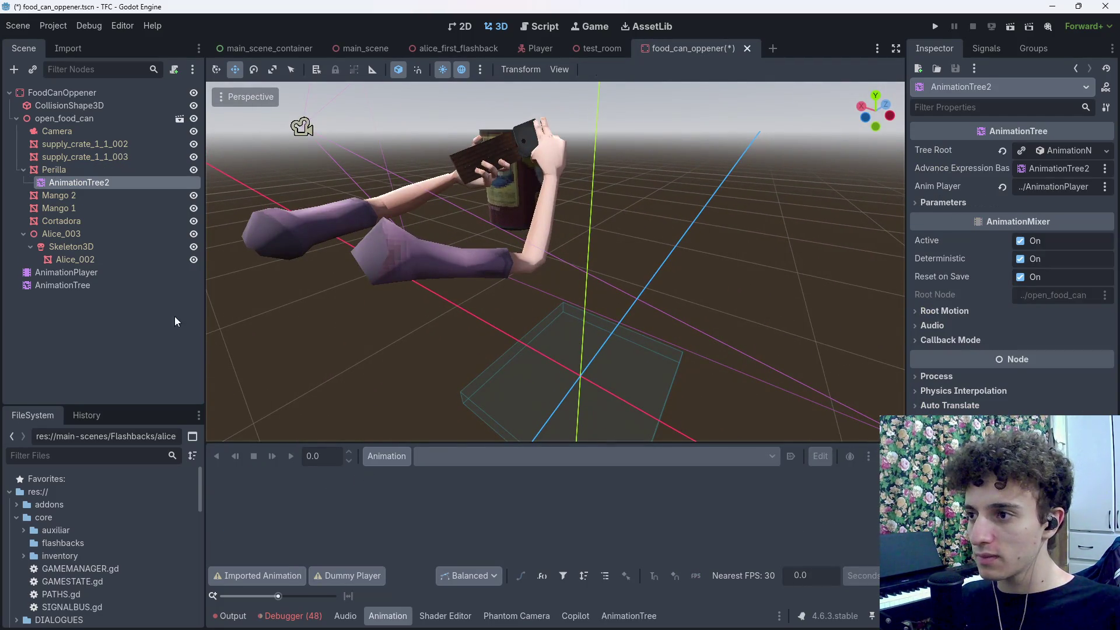
key(Delete)
click(66, 259)
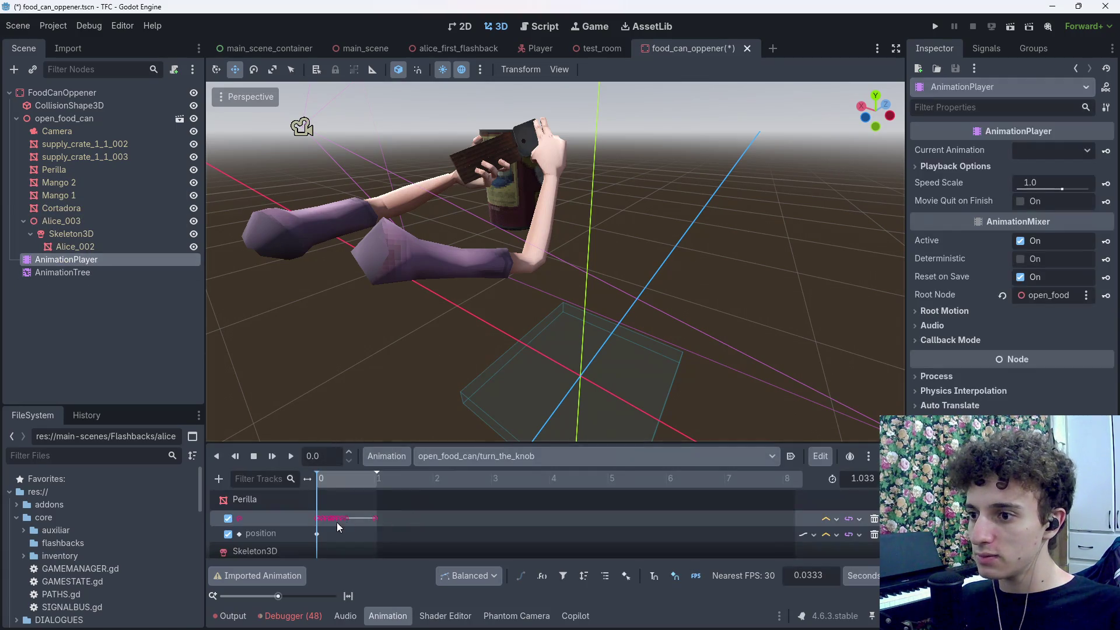
Step: Add a second Perilla position key at 1.0 s and preview the knob motion back to 0
drag(317, 533, 377, 537)
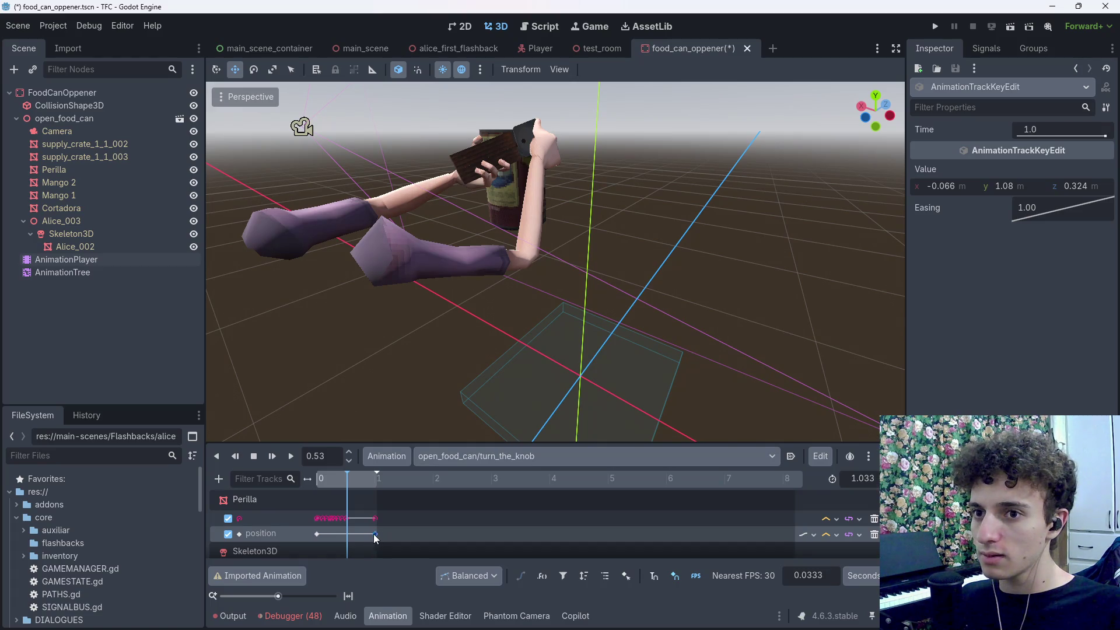
scroll(554, 262, up, 3)
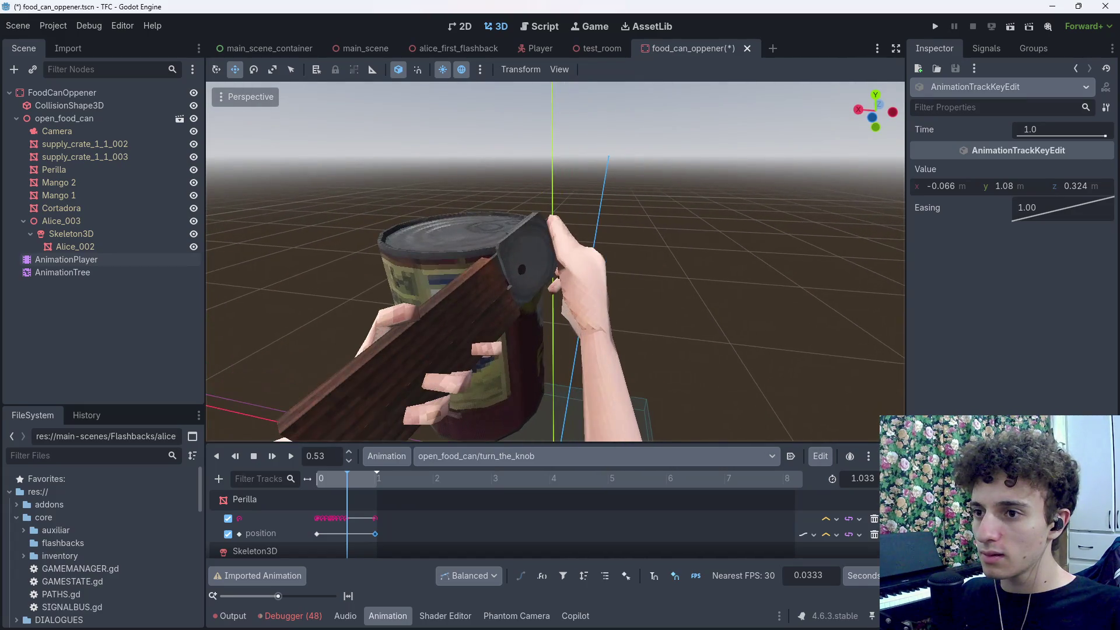
click(316, 534)
drag(525, 263, 583, 251)
click(115, 172)
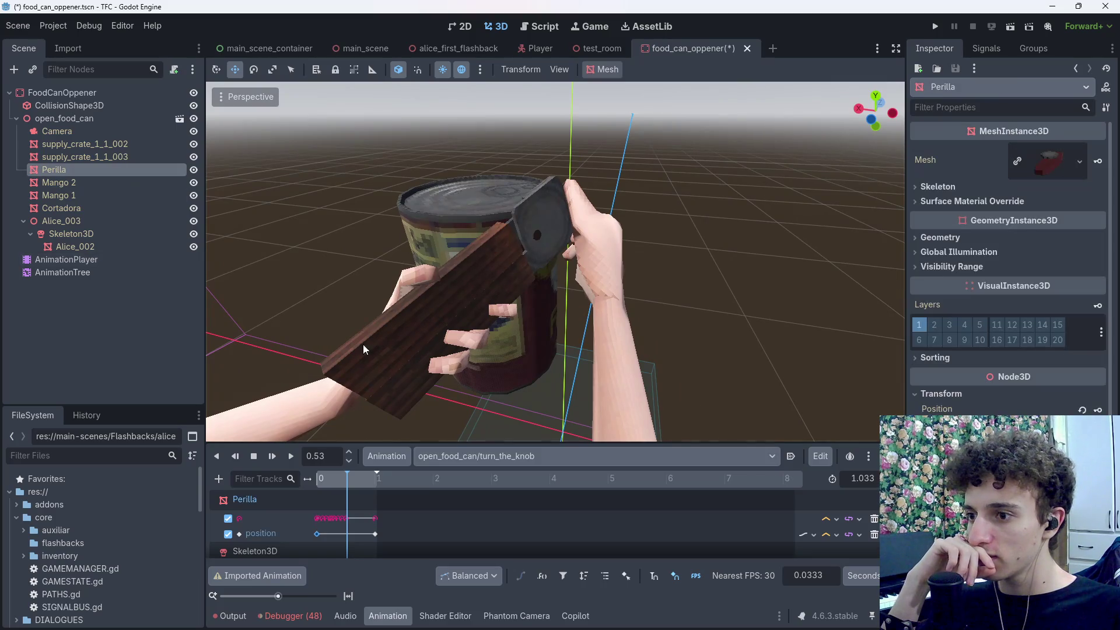
click(343, 477)
mouse_move(343, 478)
mouse_down()
mouse_move(327, 481)
mouse_move(353, 482)
mouse_move(316, 481)
mouse_up()
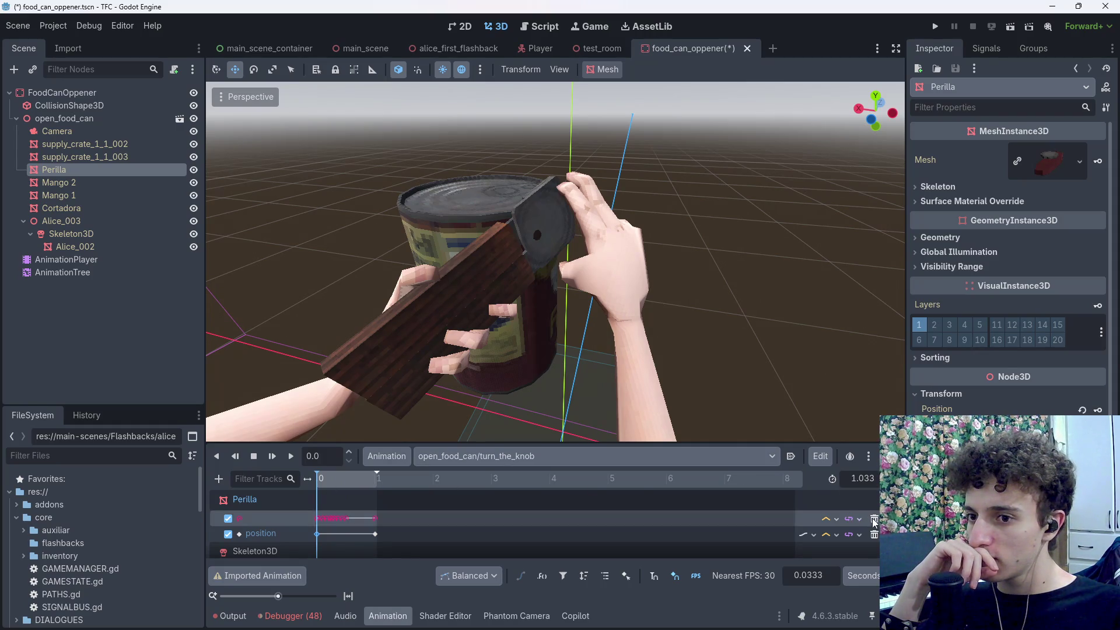
Step: Delete Perilla's position track, then undo to restore it
click(874, 535)
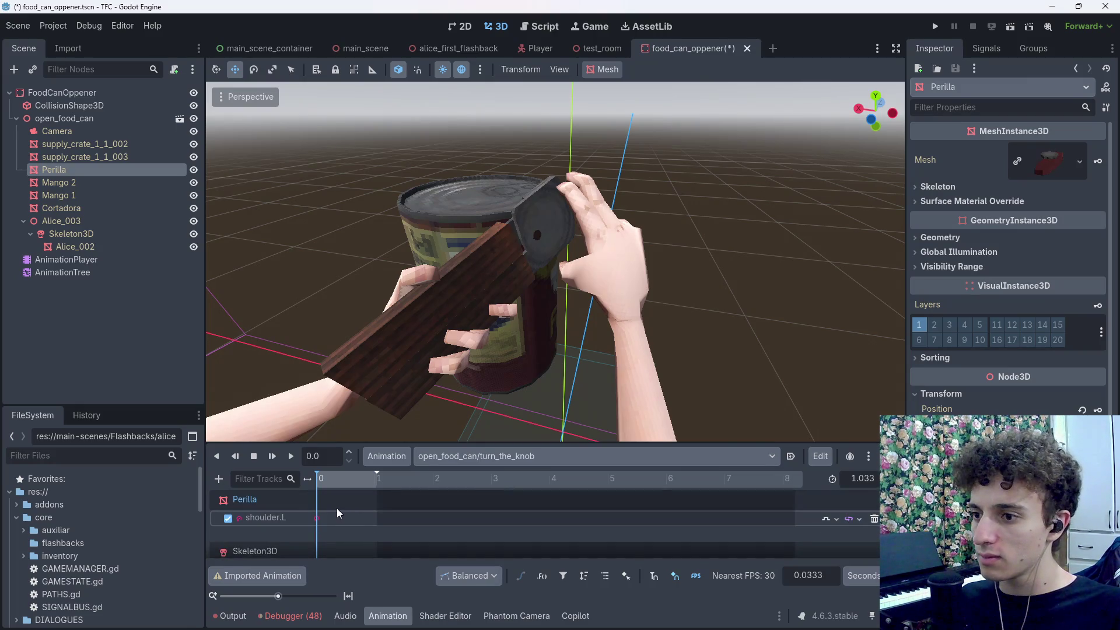
key(ctrl+z)
double_click(272, 528)
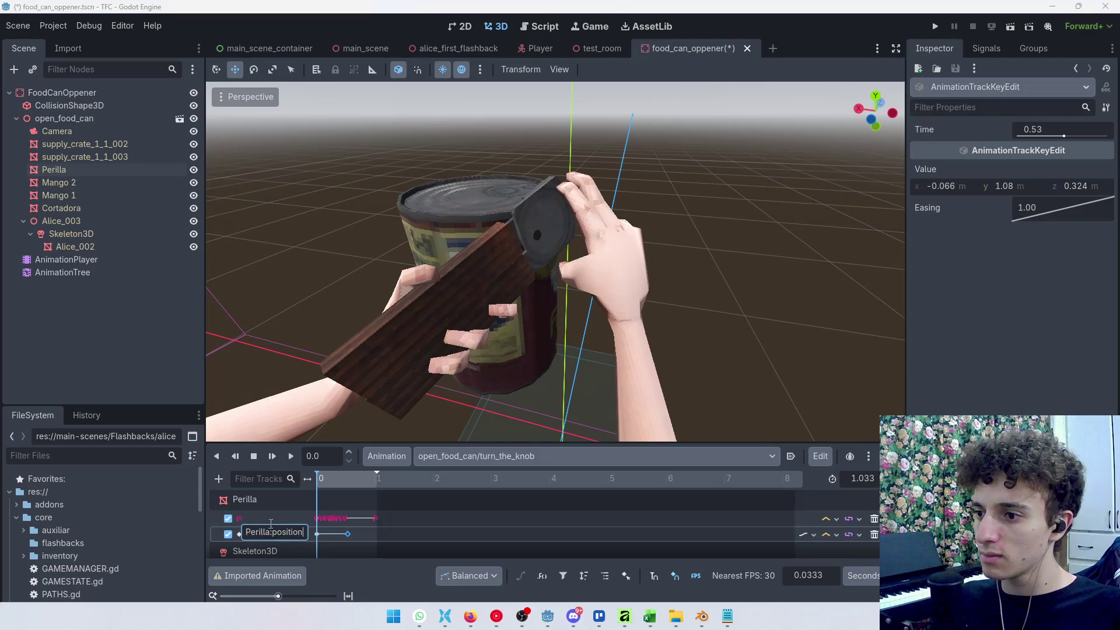
click(271, 518)
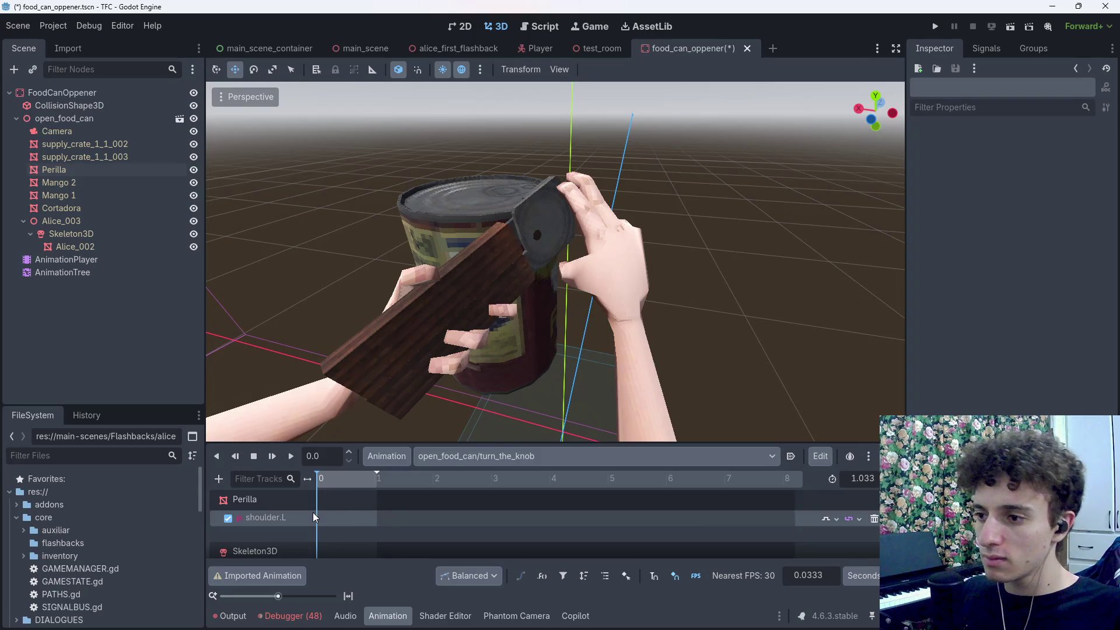
scroll(312, 513, down, 5)
scroll(313, 524, up, 5)
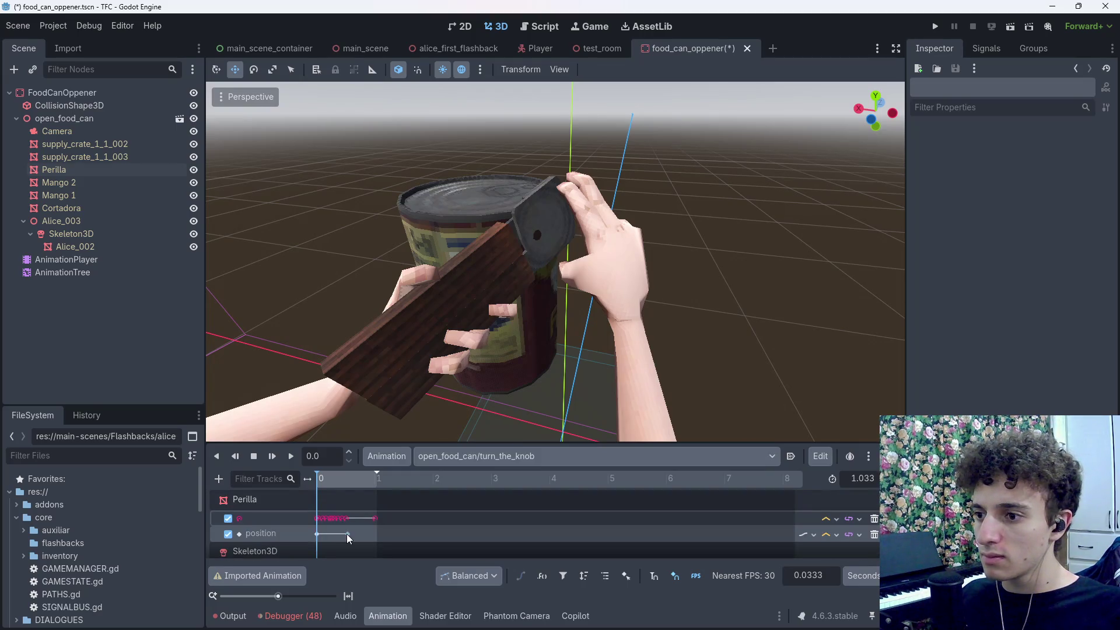
Step: Try nudging the first position key later, then undo so it stays at 0
click(318, 534)
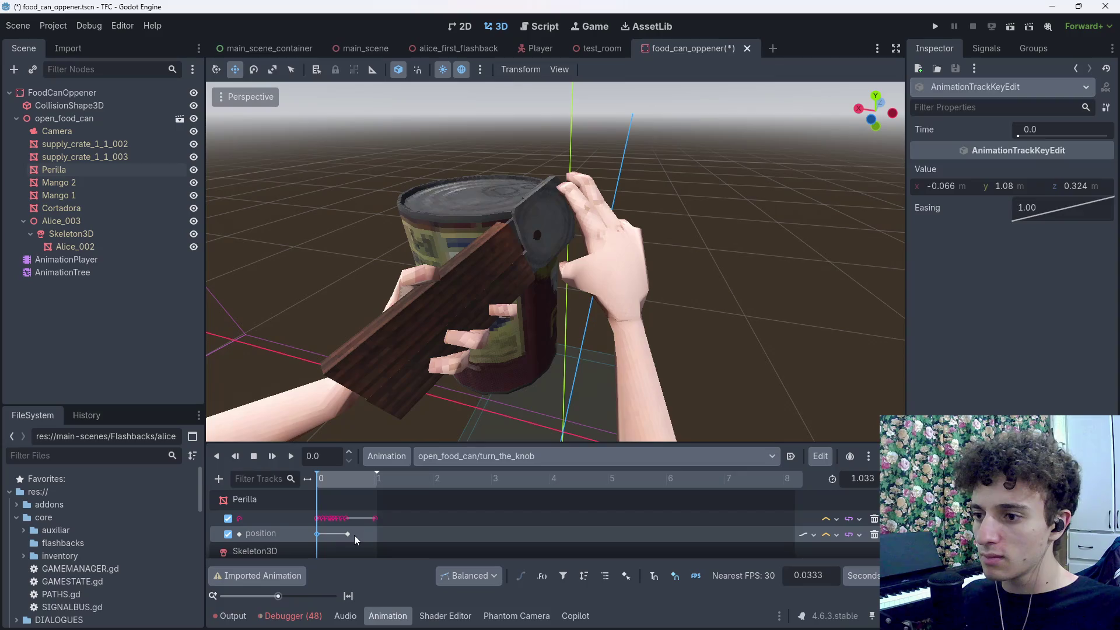
click(325, 533)
click(315, 533)
mouse_move(327, 480)
mouse_down()
mouse_move(314, 479)
mouse_move(323, 477)
mouse_up()
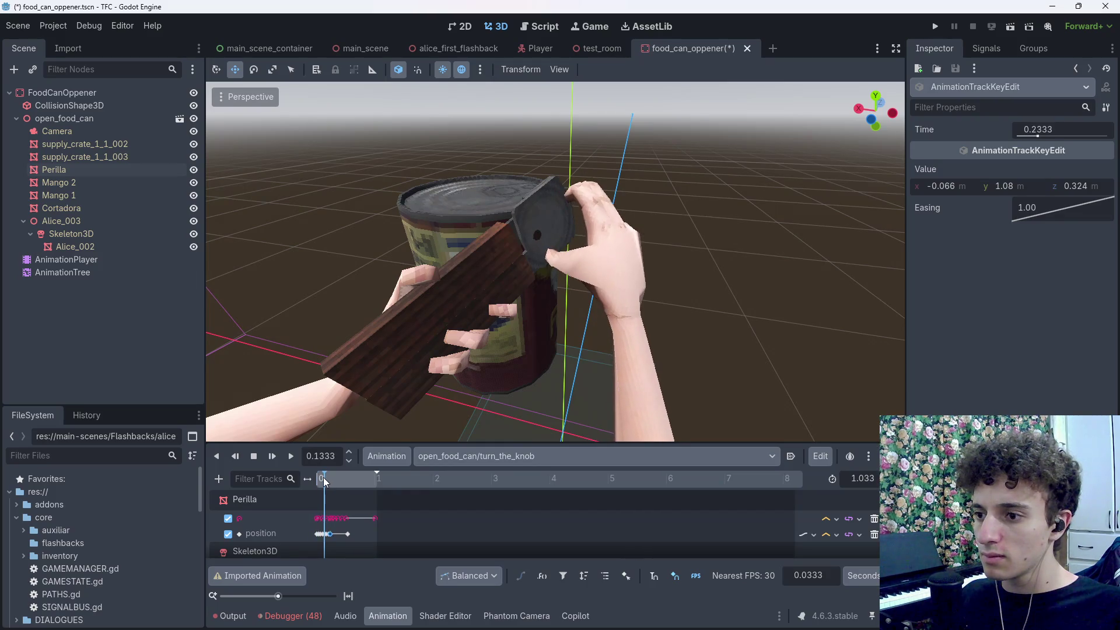
key(ctrl+z)
key(ctrl+z)
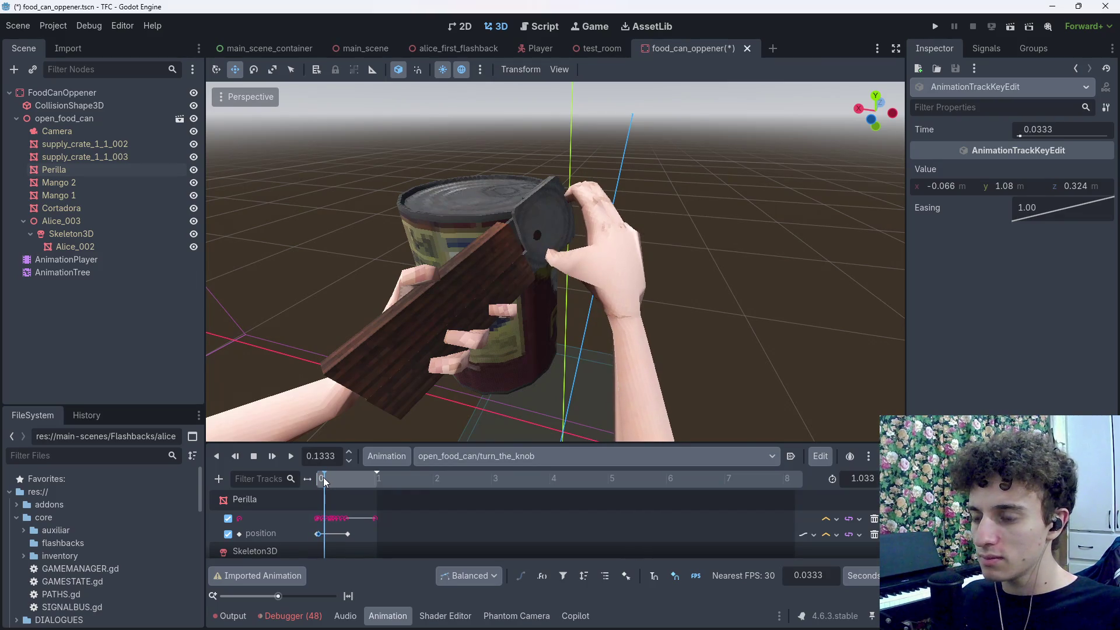
mouse_move(323, 478)
mouse_down()
mouse_move(344, 478)
mouse_move(305, 479)
mouse_move(380, 481)
mouse_move(306, 488)
mouse_up()
Step: Switch Perilla's rotation track off to compare, then back on
click(228, 518)
click(328, 477)
click(228, 519)
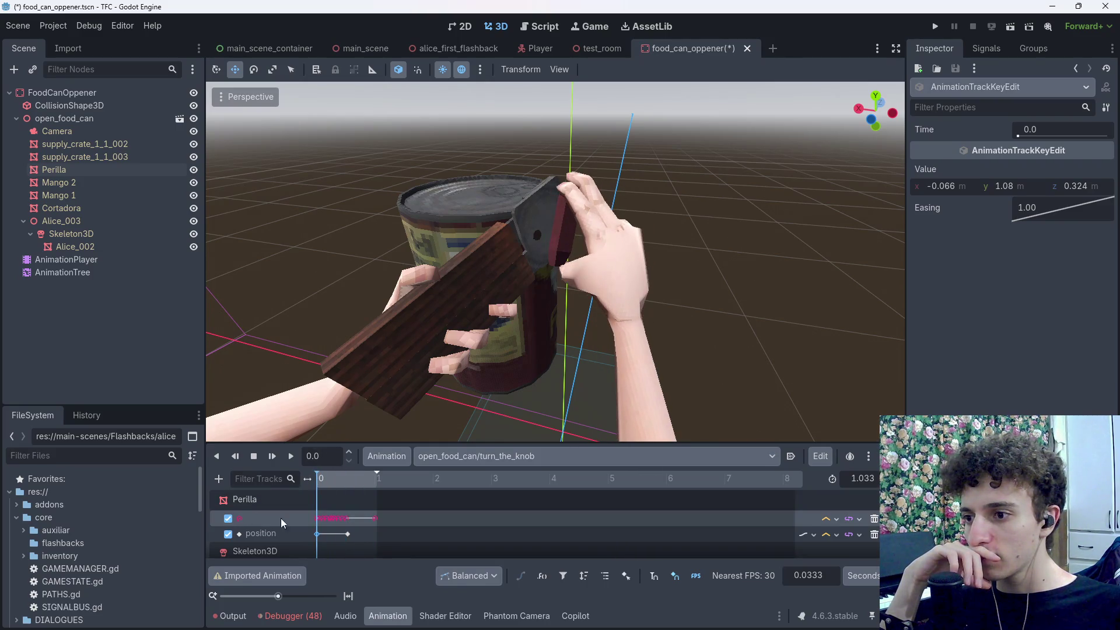
Step: Inspect the rotation key at 0.2333 and scrub the hand motion back to time 0
click(331, 519)
click(324, 481)
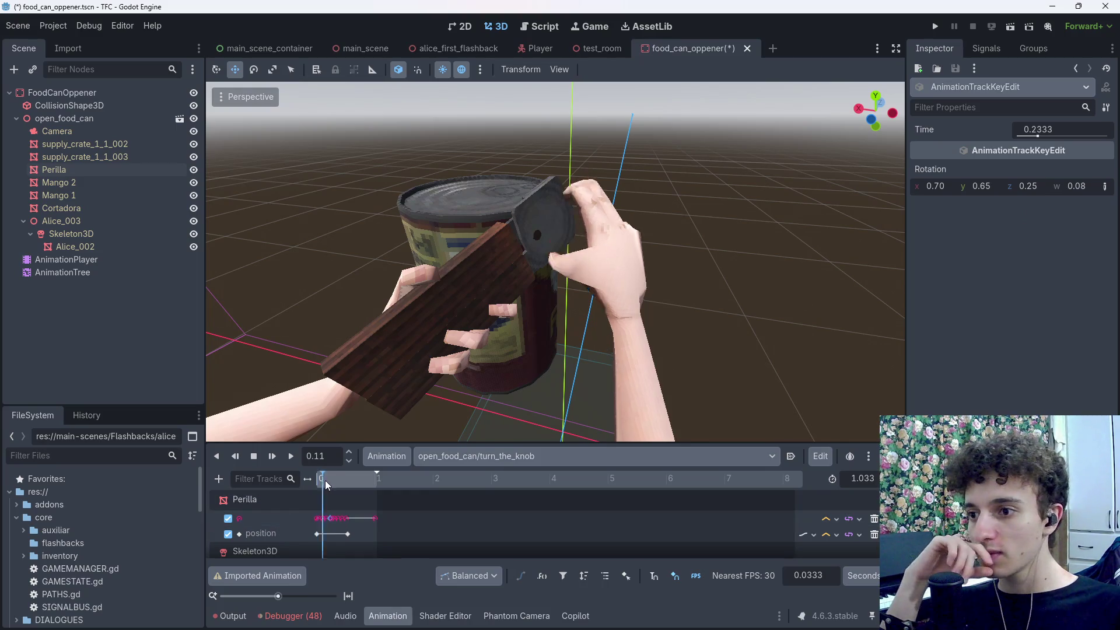
drag(326, 484, 312, 493)
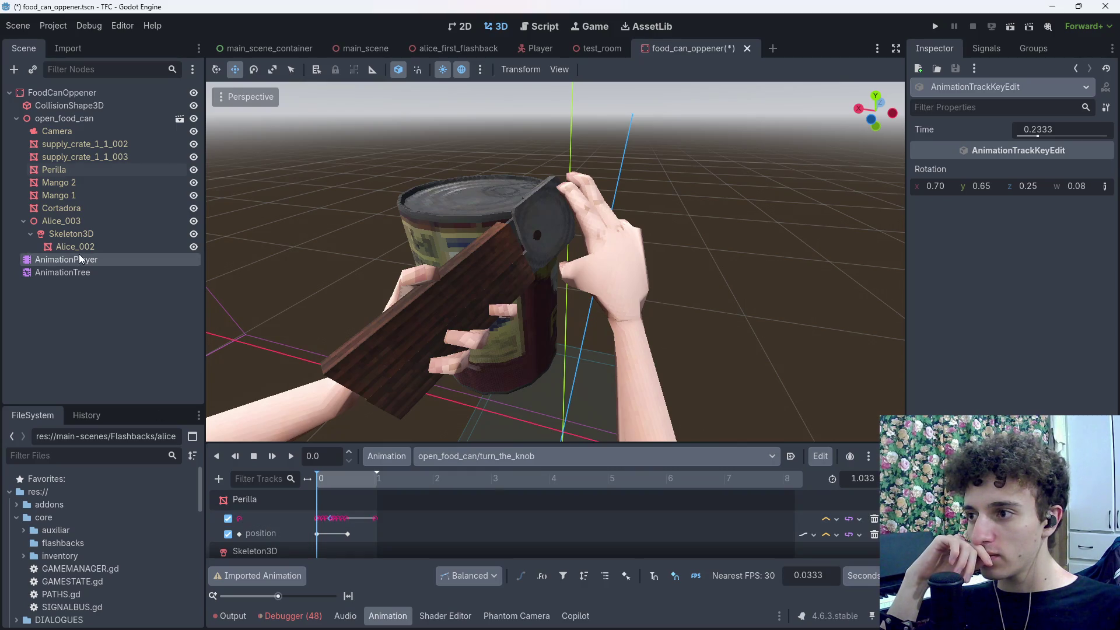
Step: Key Perilla's current rotation at time 0 on a newly created rotation track, then preview it
click(87, 171)
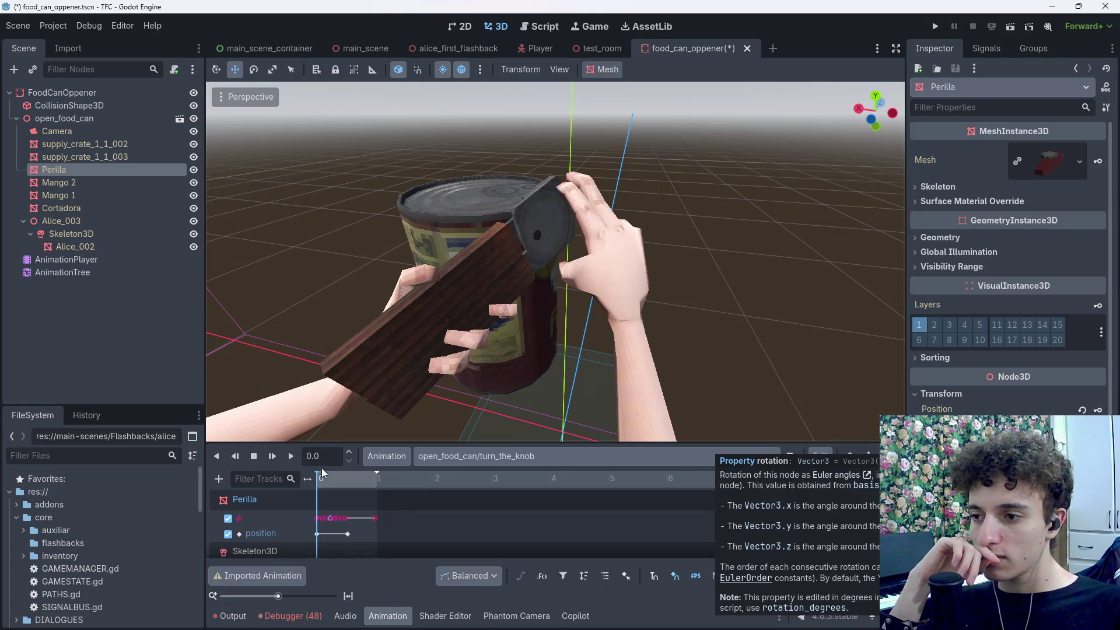
click(1098, 437)
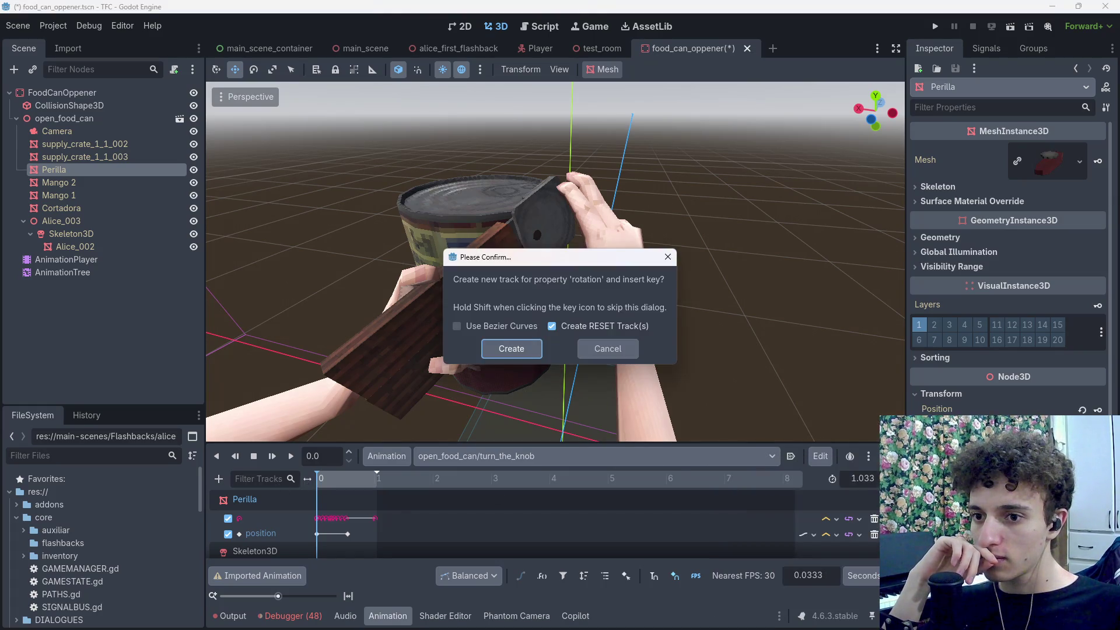
click(521, 352)
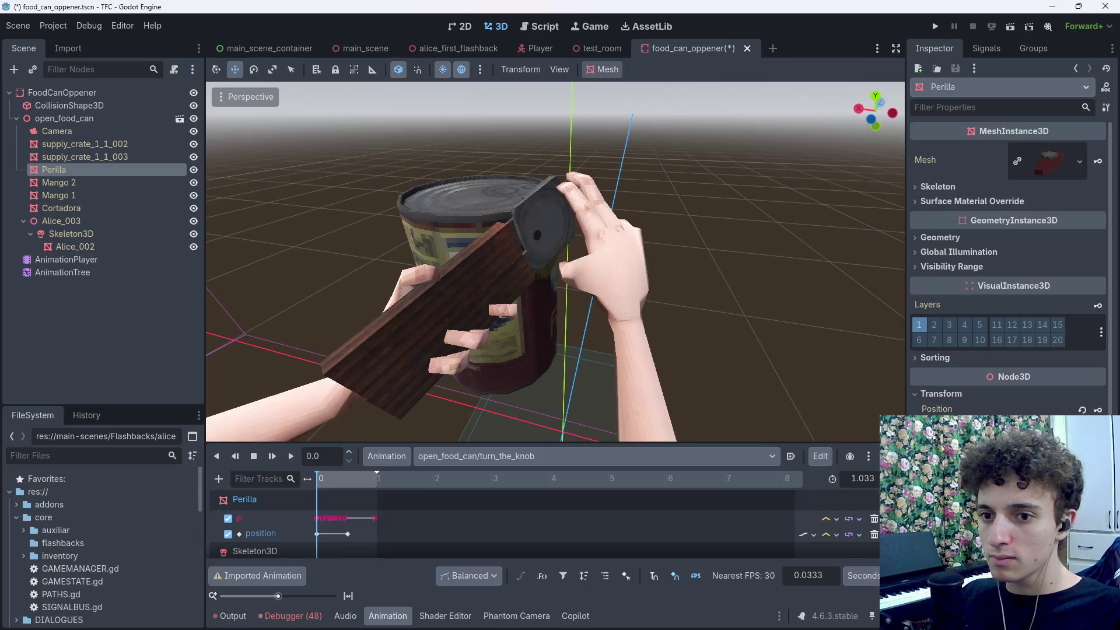
mouse_move(345, 487)
mouse_down()
mouse_move(361, 487)
mouse_move(307, 491)
mouse_up()
click(268, 518)
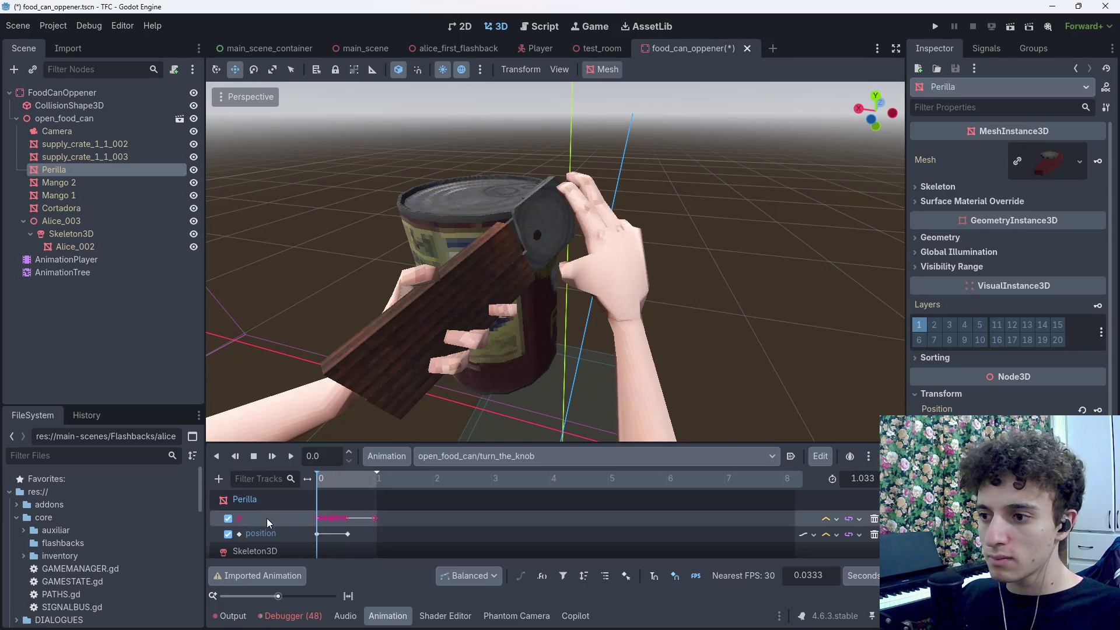
click(338, 518)
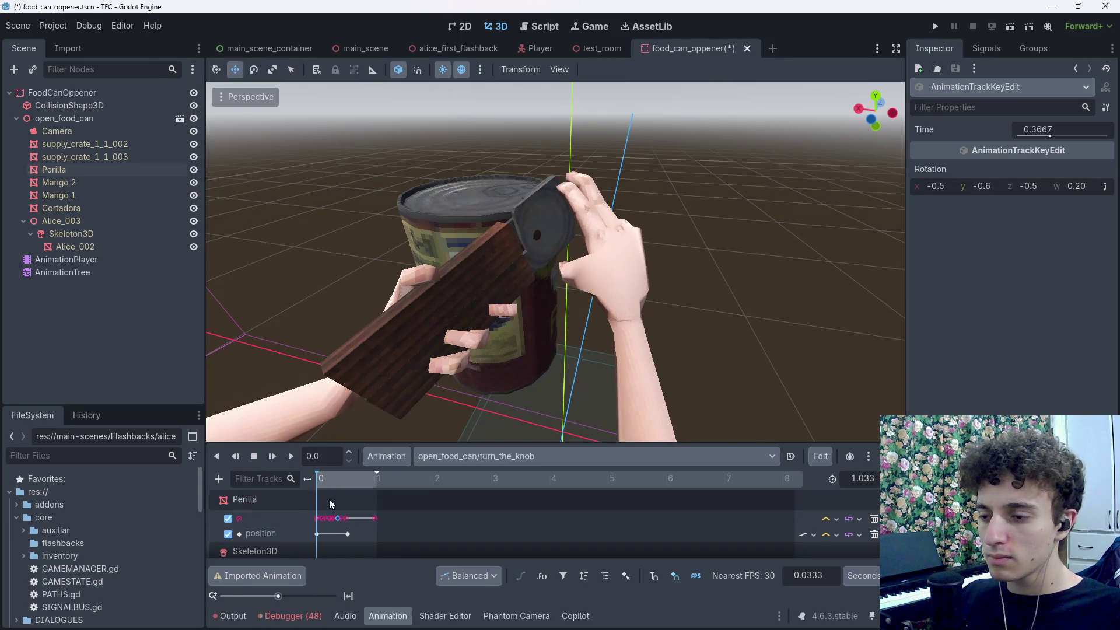
click(351, 530)
double_click(285, 533)
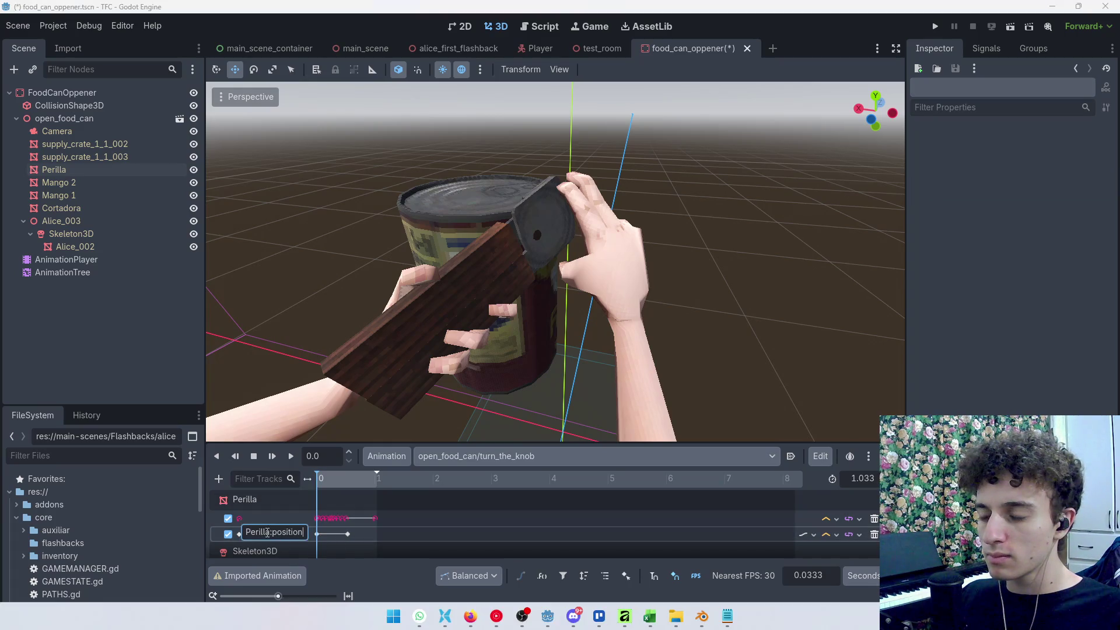
click(281, 520)
double_click(264, 519)
click(252, 501)
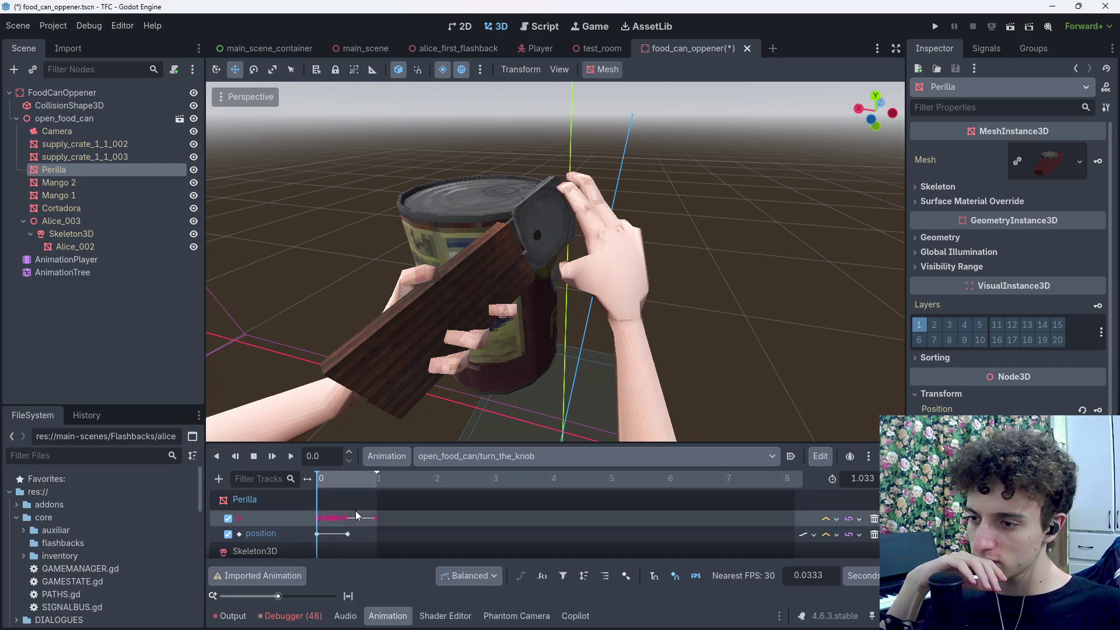
drag(357, 481, 362, 481)
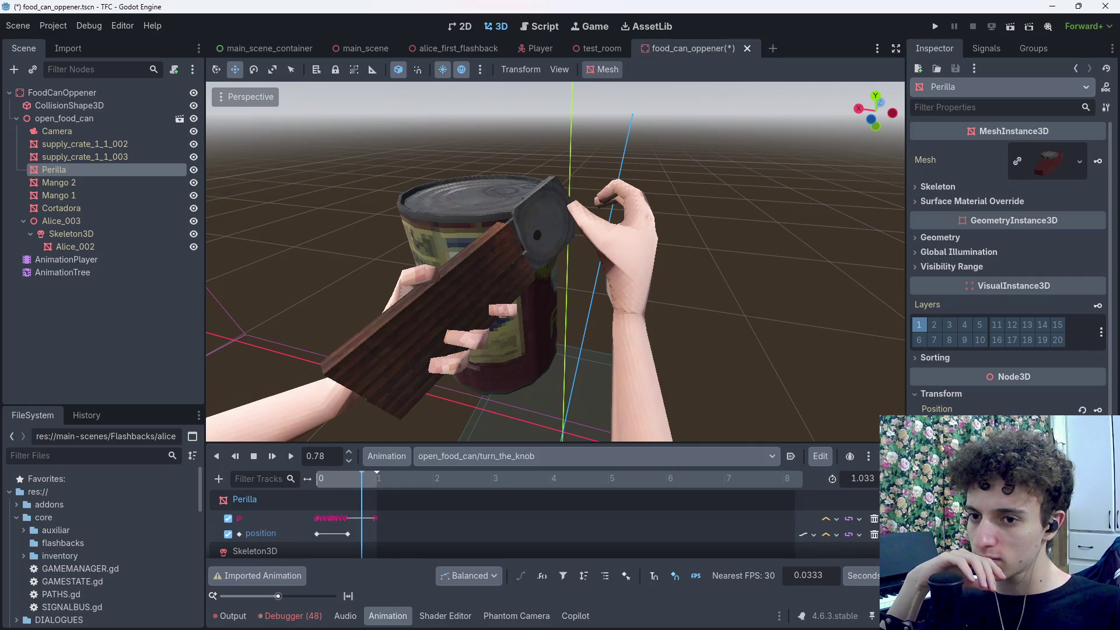
scroll(827, 522, down, 10)
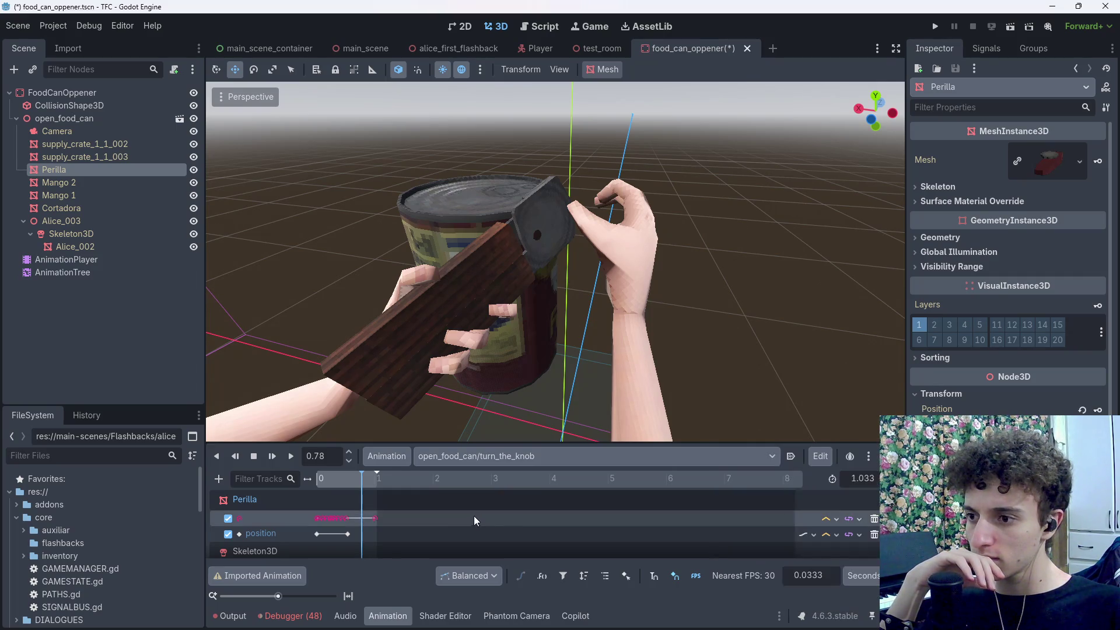
scroll(827, 522, up, 10)
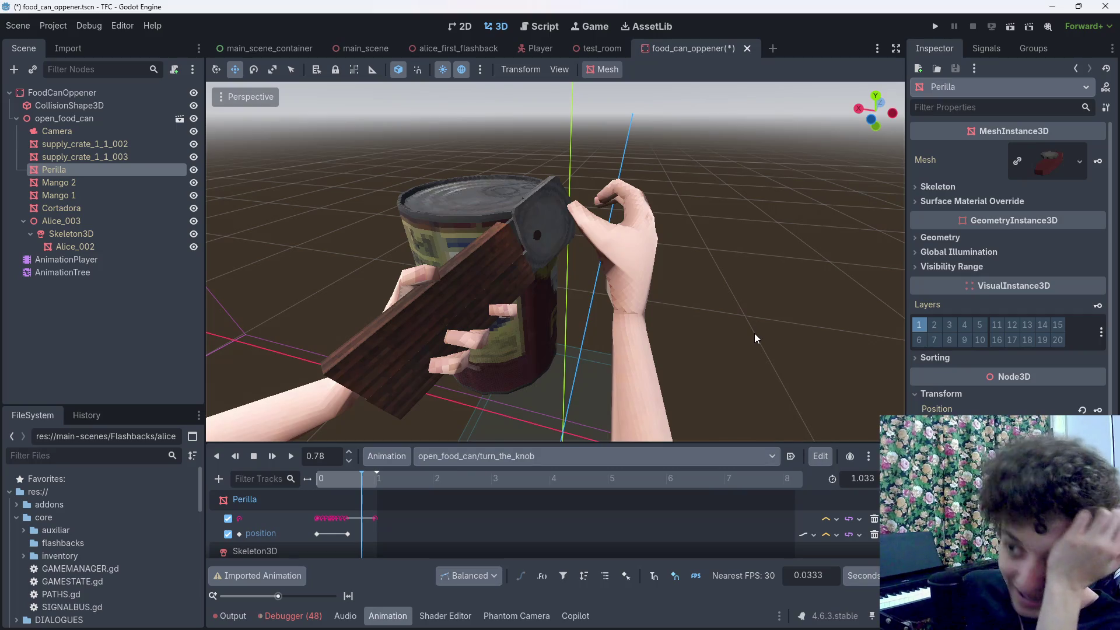
Step: Drop Perilla's position track, rewind to the start, and select the open_food_can node
click(737, 336)
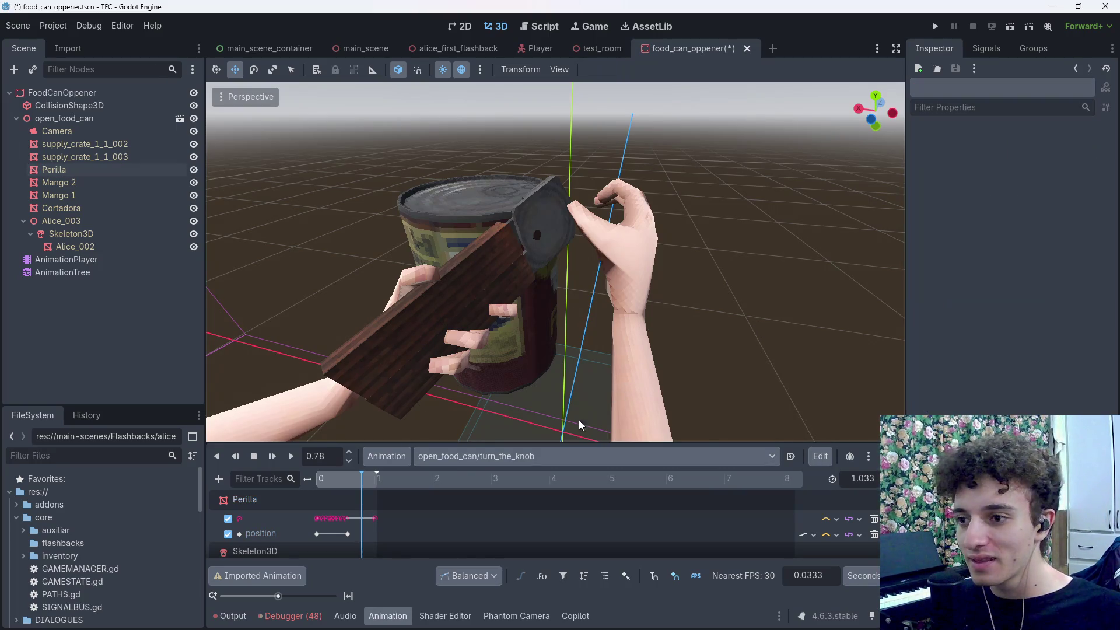
click(386, 458)
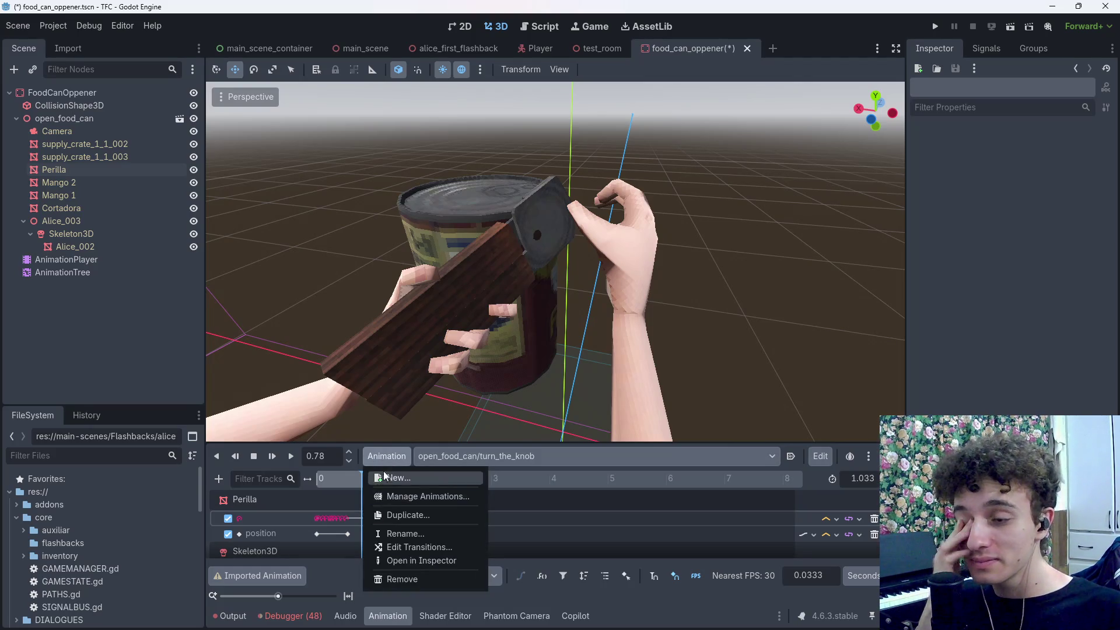
click(485, 521)
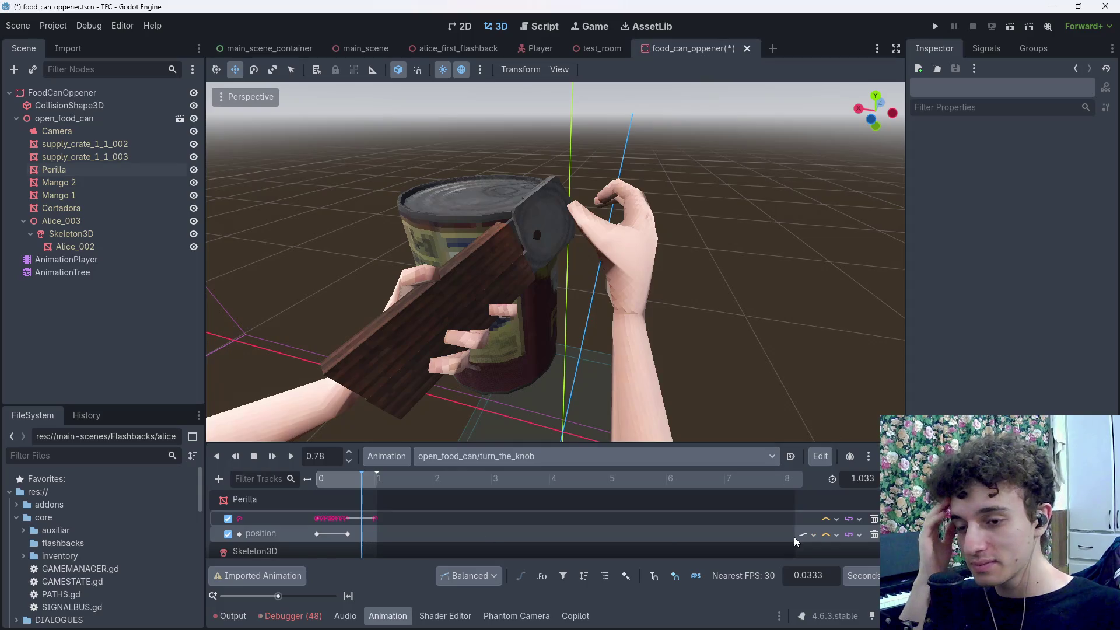
key(d)
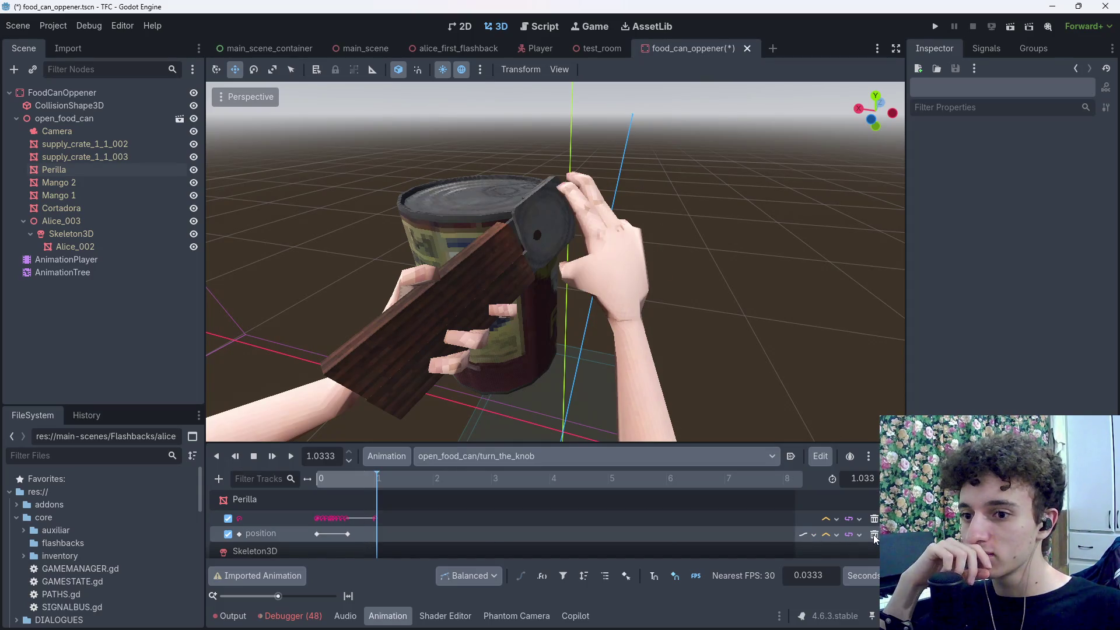
key(ctrl+z)
drag(368, 481, 315, 482)
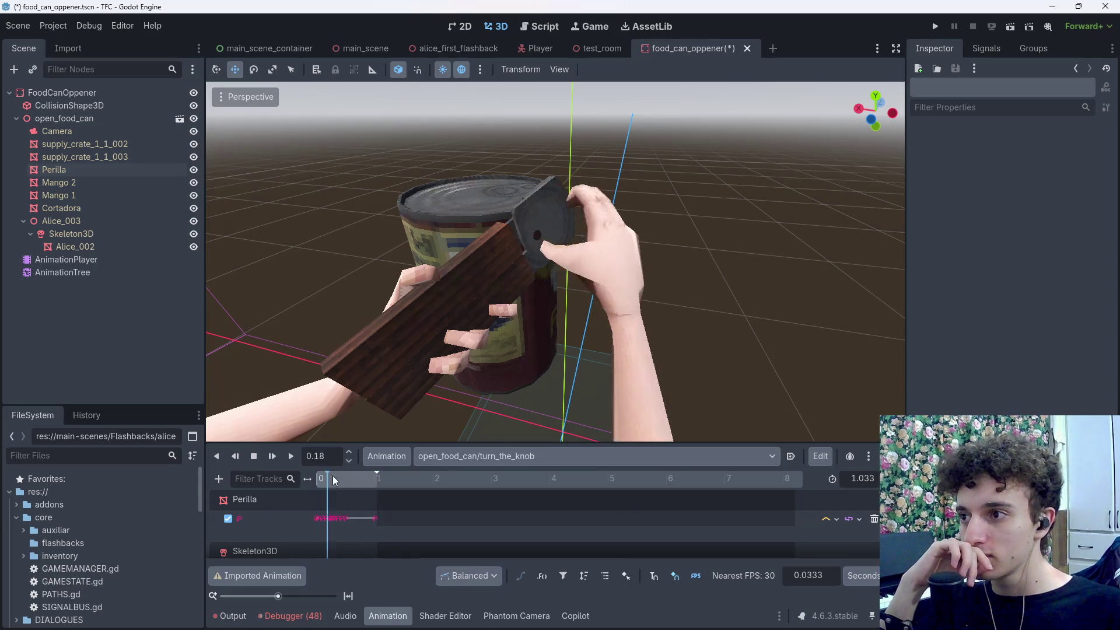
click(62, 119)
right_click(60, 116)
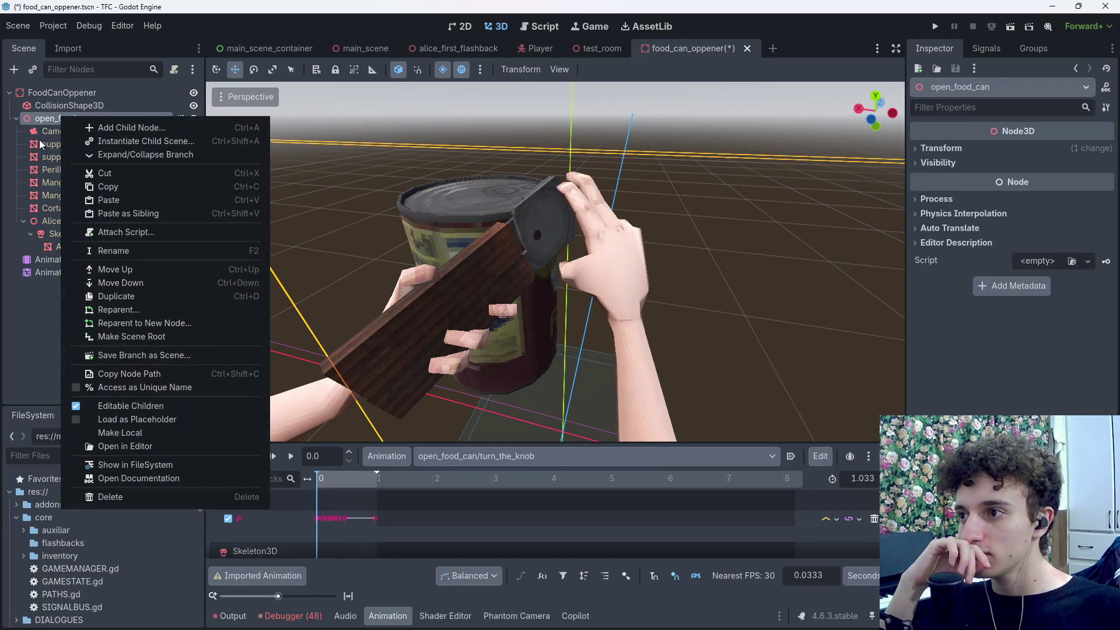
click(37, 117)
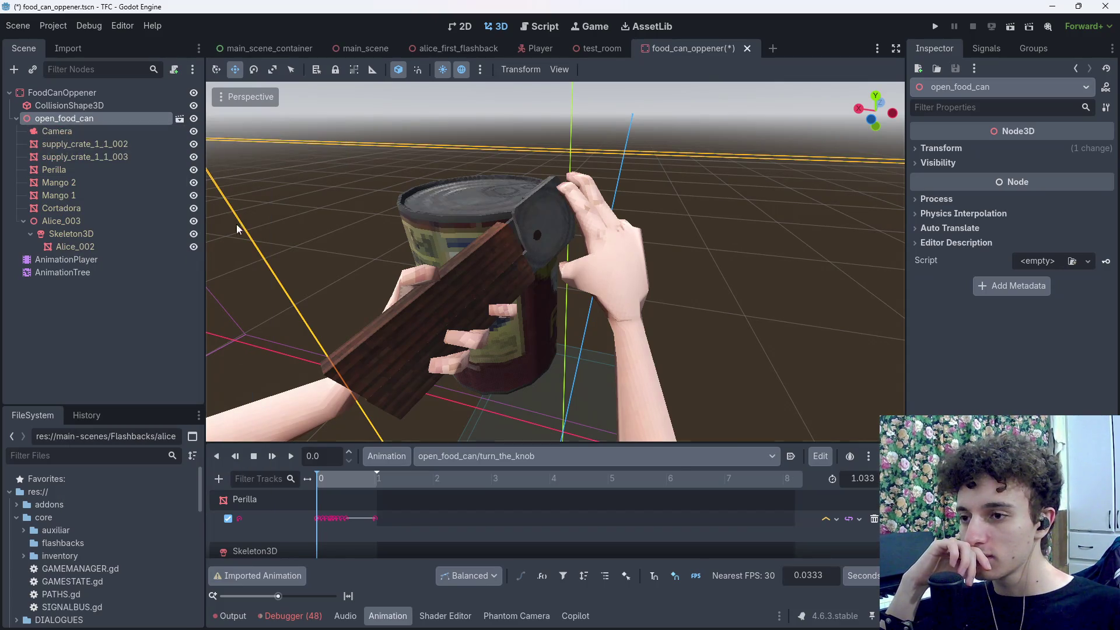
mouse_move(317, 481)
mouse_down()
mouse_move(346, 482)
mouse_move(299, 485)
mouse_up()
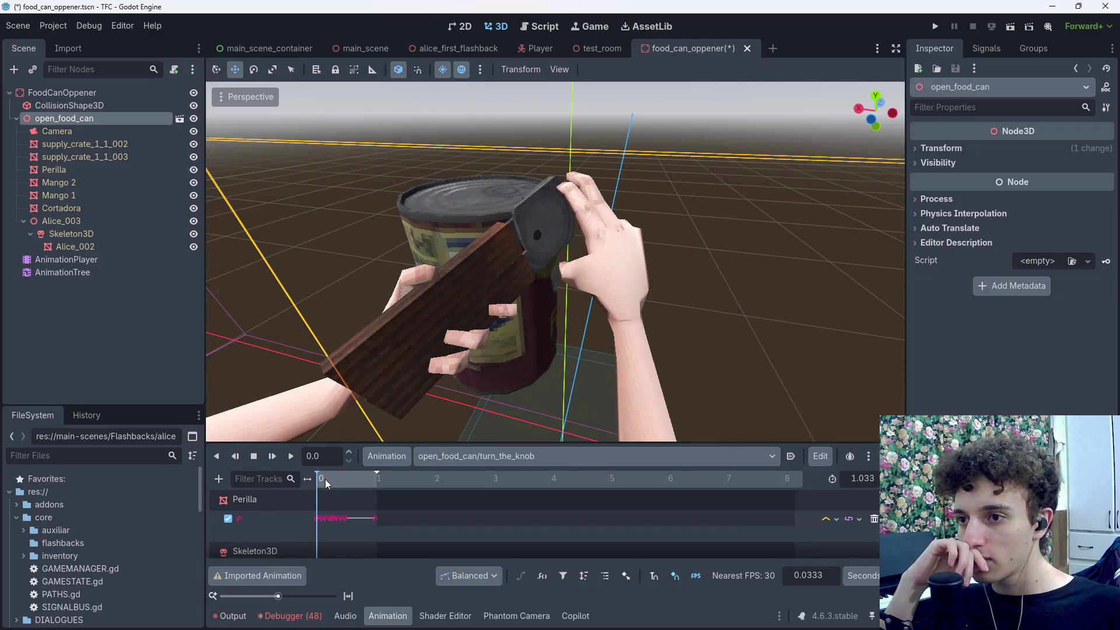
mouse_move(324, 478)
mouse_down()
mouse_move(372, 484)
mouse_move(271, 450)
mouse_up()
Step: Pull the view back from the arms, rewind the knob tilt to 0, and bring up the animation Edit options
key(s)
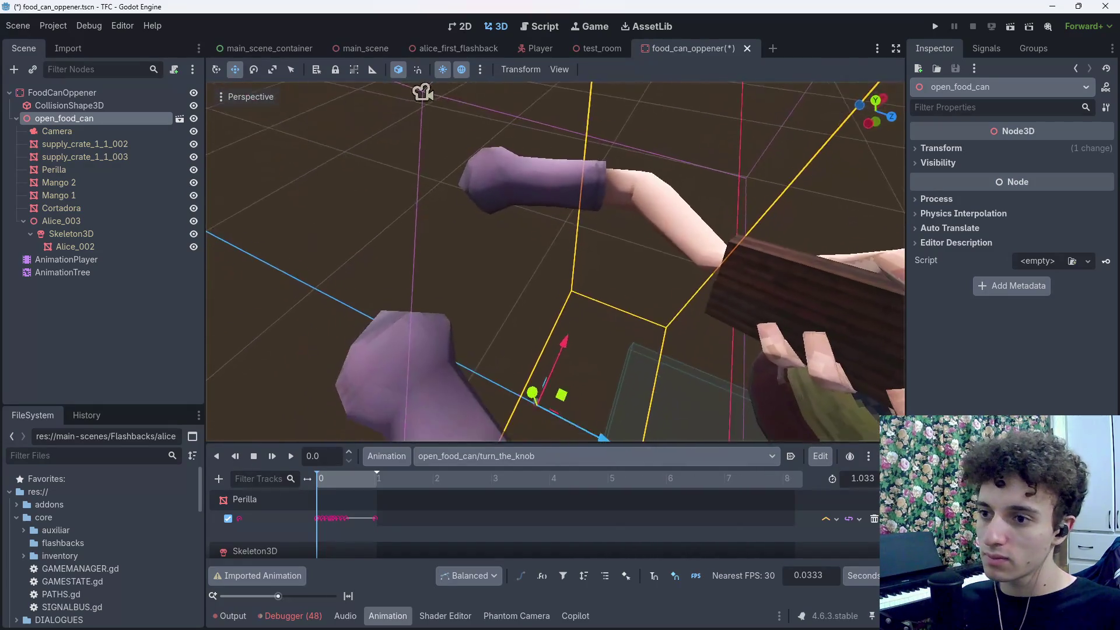
key(w)
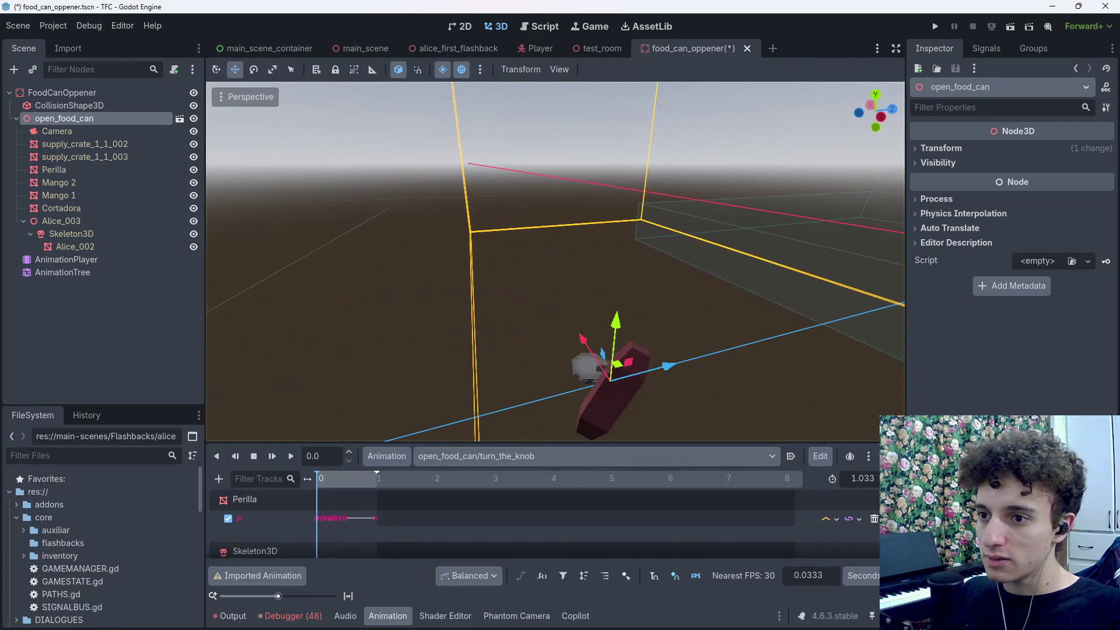
mouse_move(327, 480)
mouse_down()
mouse_move(348, 484)
mouse_move(306, 489)
mouse_move(383, 500)
mouse_move(297, 505)
mouse_up()
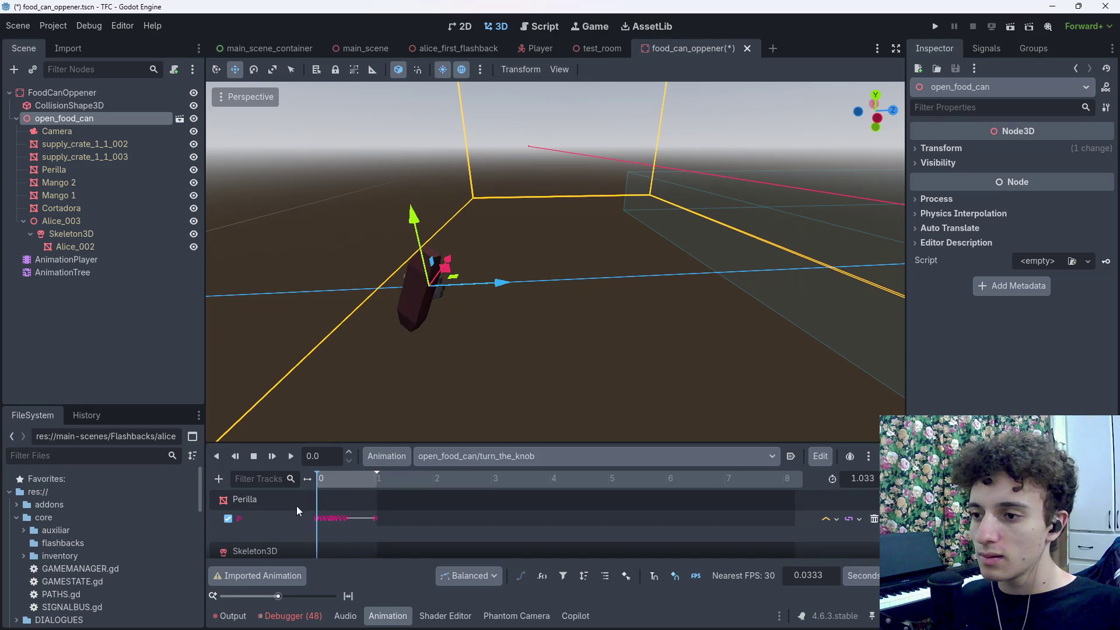
click(819, 457)
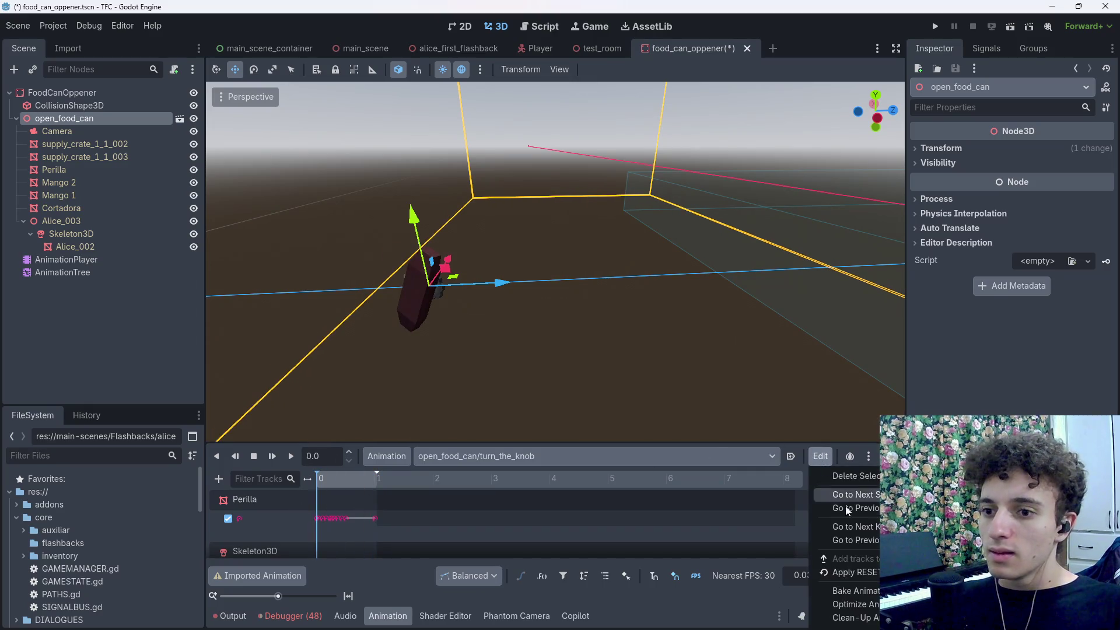
Step: Bake turn_the_knob into dense keys, check the knob rotation, then undo the baked keys
click(854, 591)
click(532, 356)
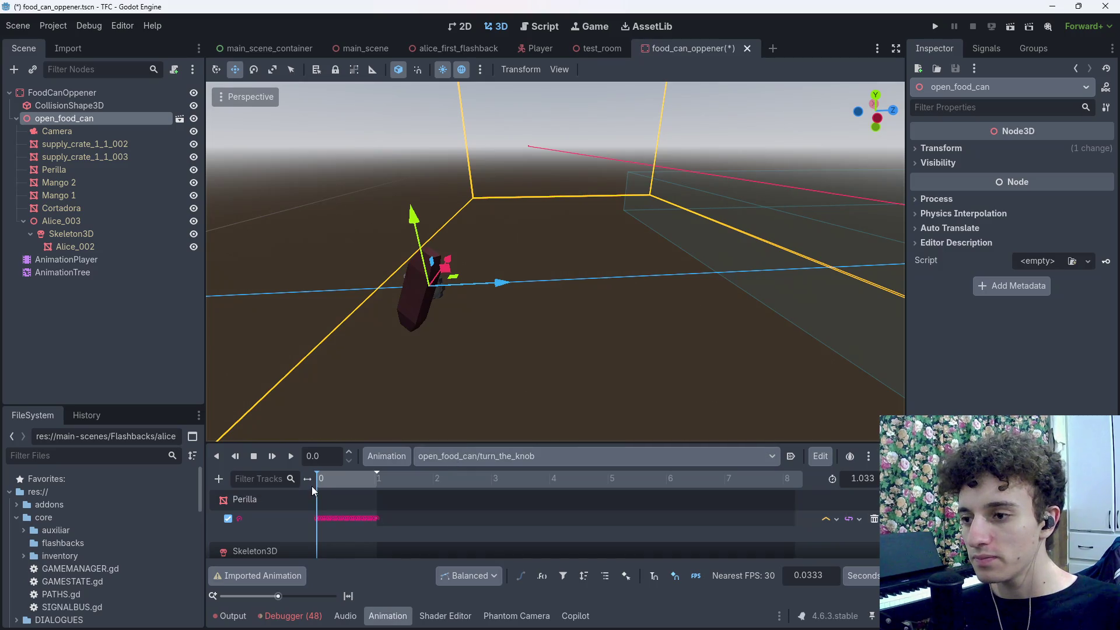
mouse_move(312, 485)
mouse_down()
mouse_move(360, 482)
mouse_move(292, 489)
mouse_up()
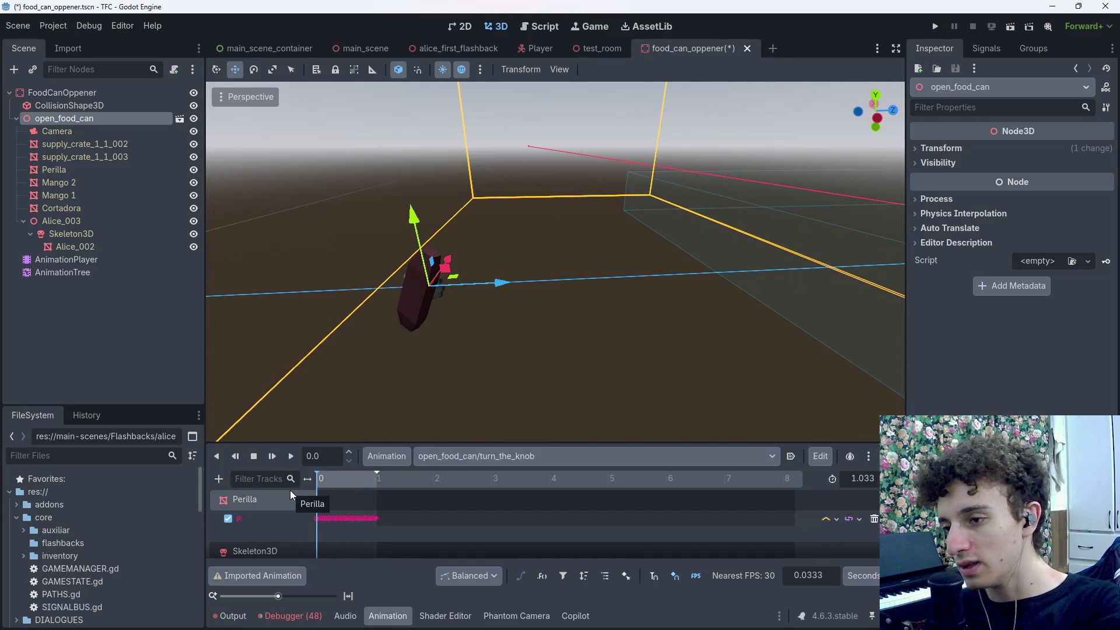
key(Delete)
click(819, 456)
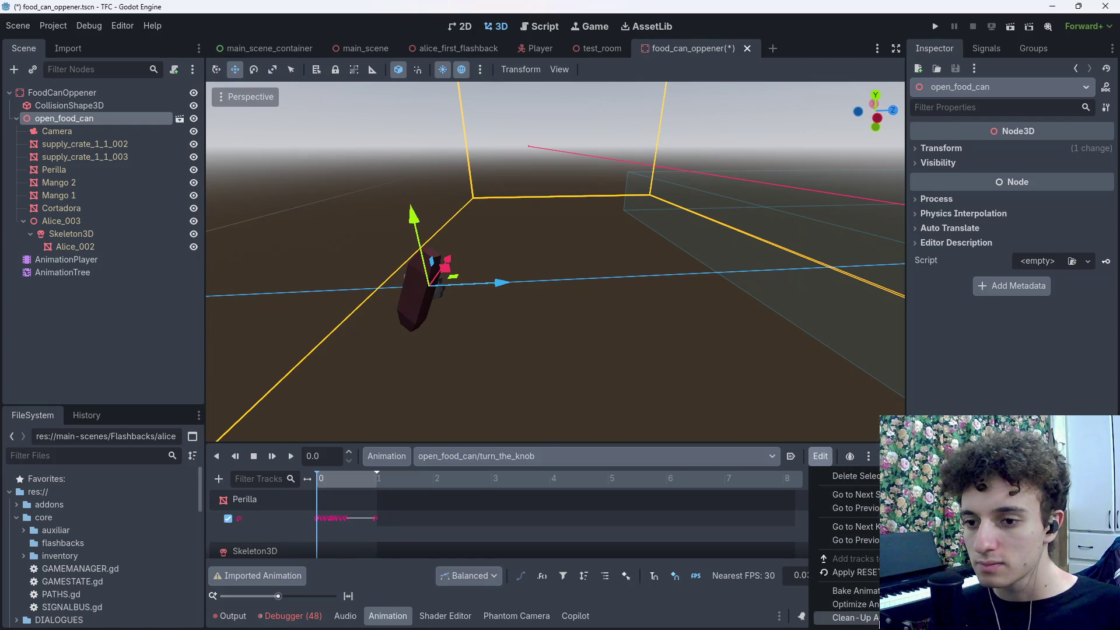
Step: Snap Perilla's first rotation key to time 0 and switch its rotation track off
click(352, 523)
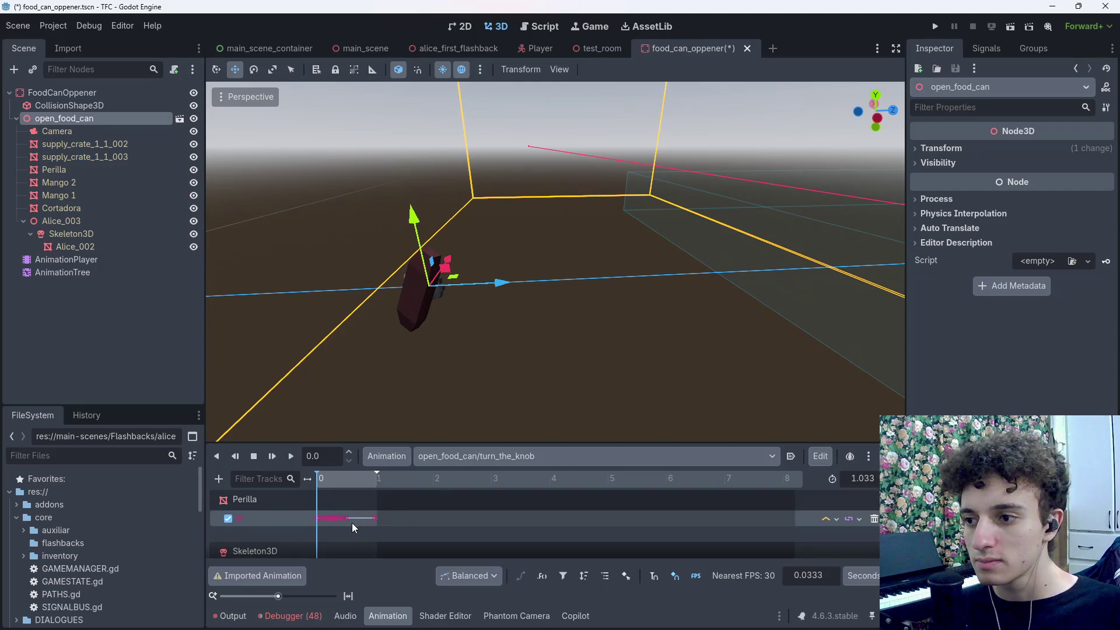
click(316, 519)
drag(316, 521, 314, 520)
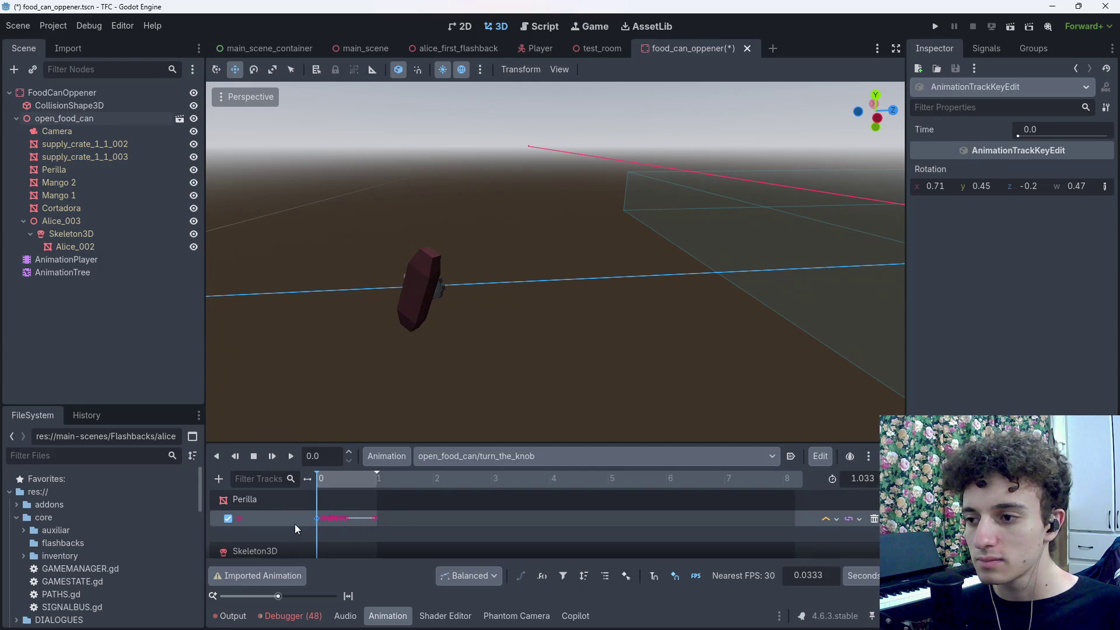
click(244, 502)
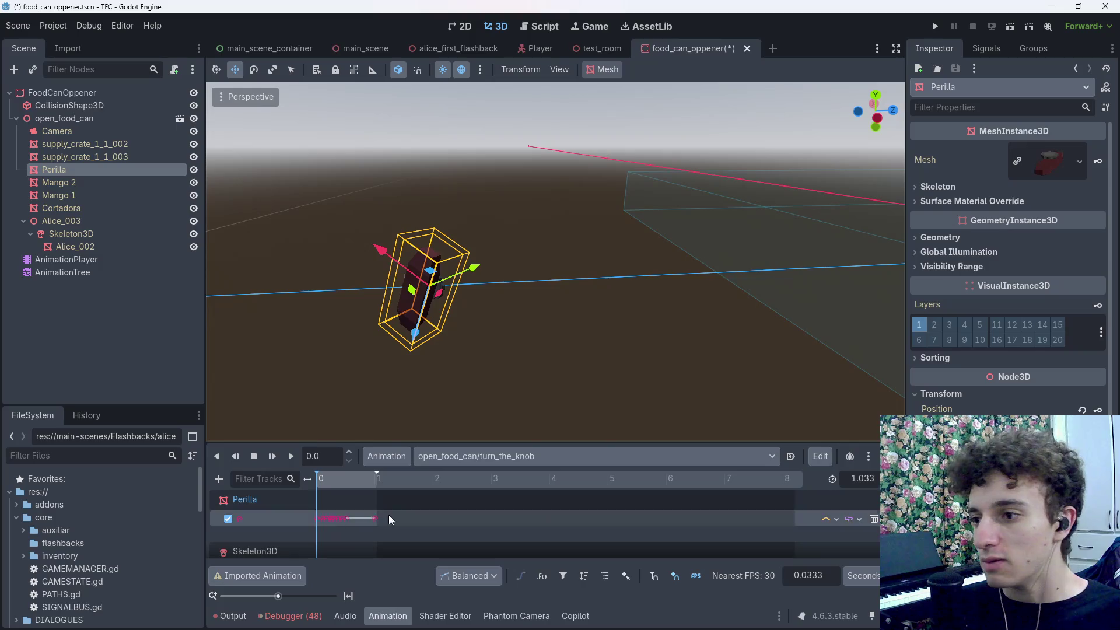
click(228, 519)
double_click(249, 526)
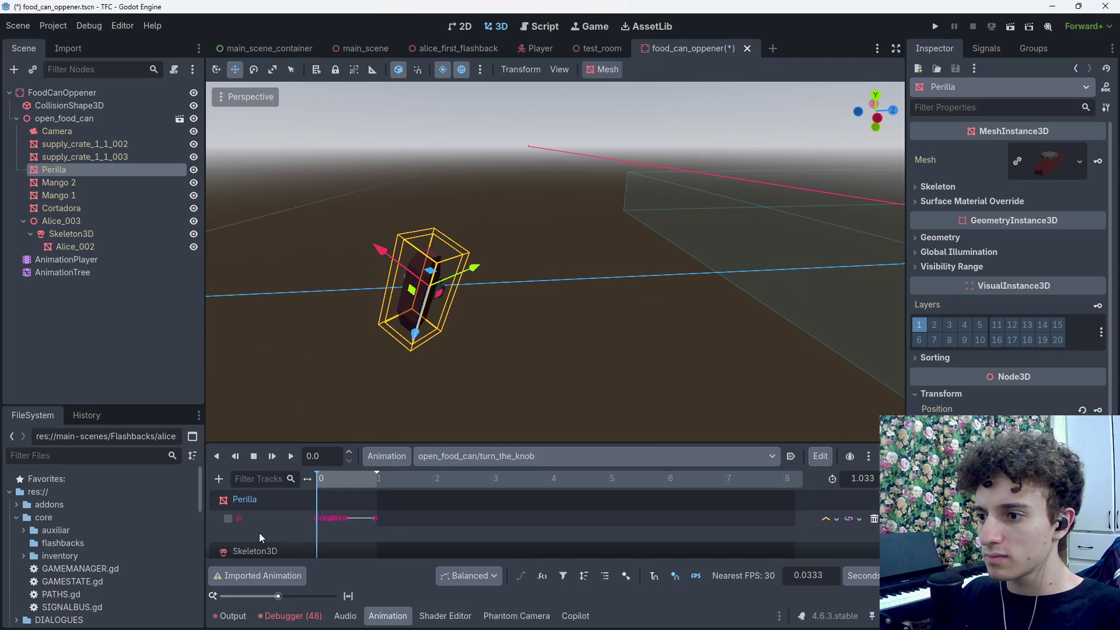
Step: Dismiss the imported-animation warning and save food_can_oppener with Ctrl+S
key(Escape)
click(257, 576)
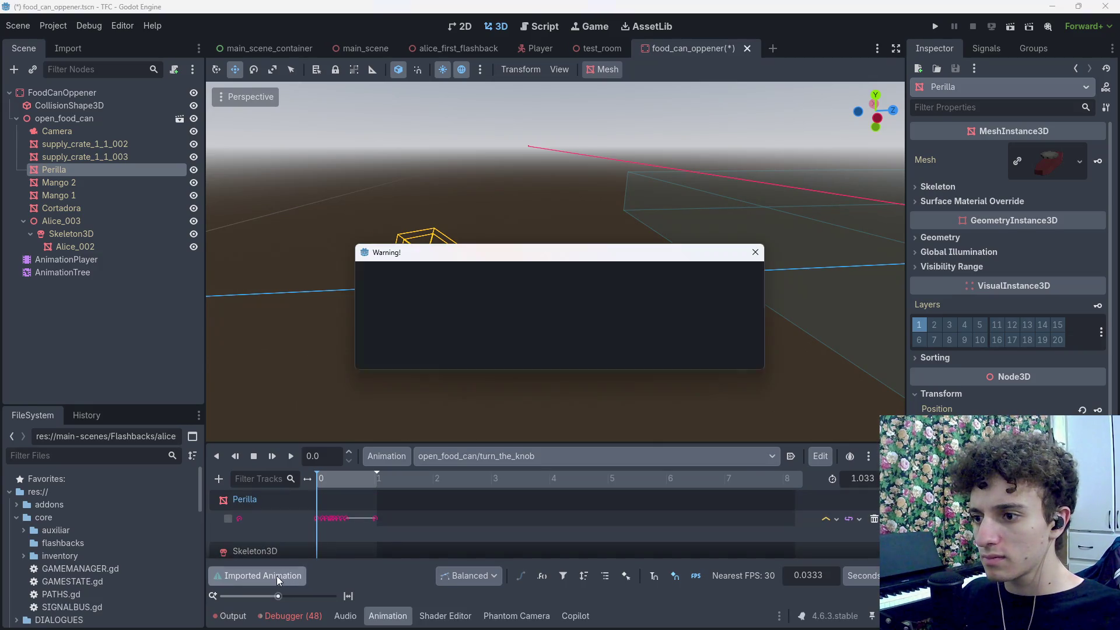
click(487, 367)
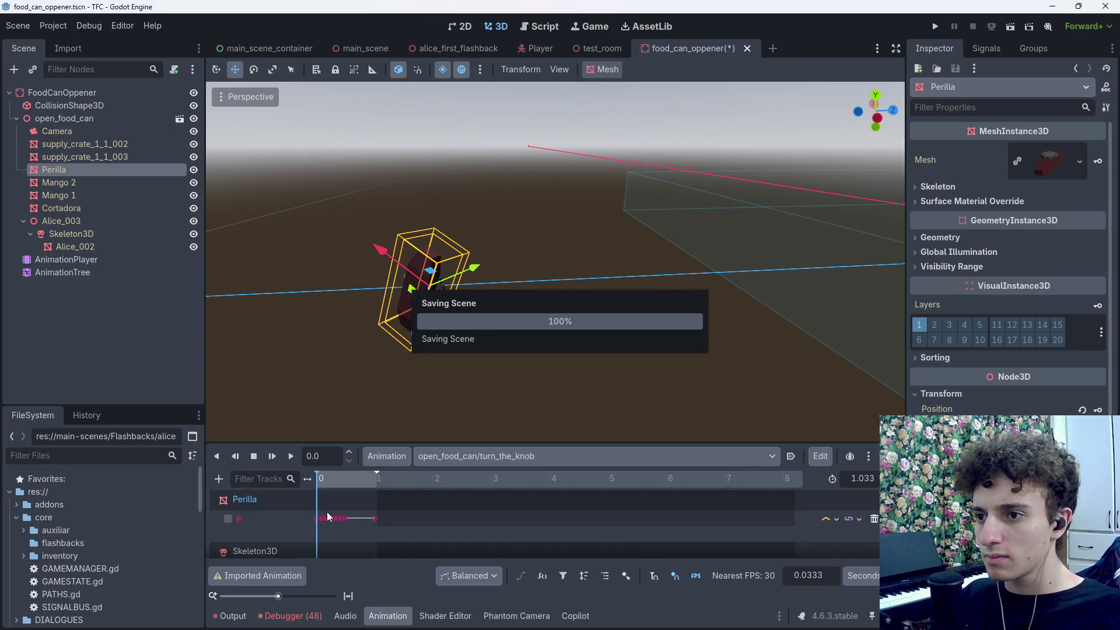
key(ctrl+s)
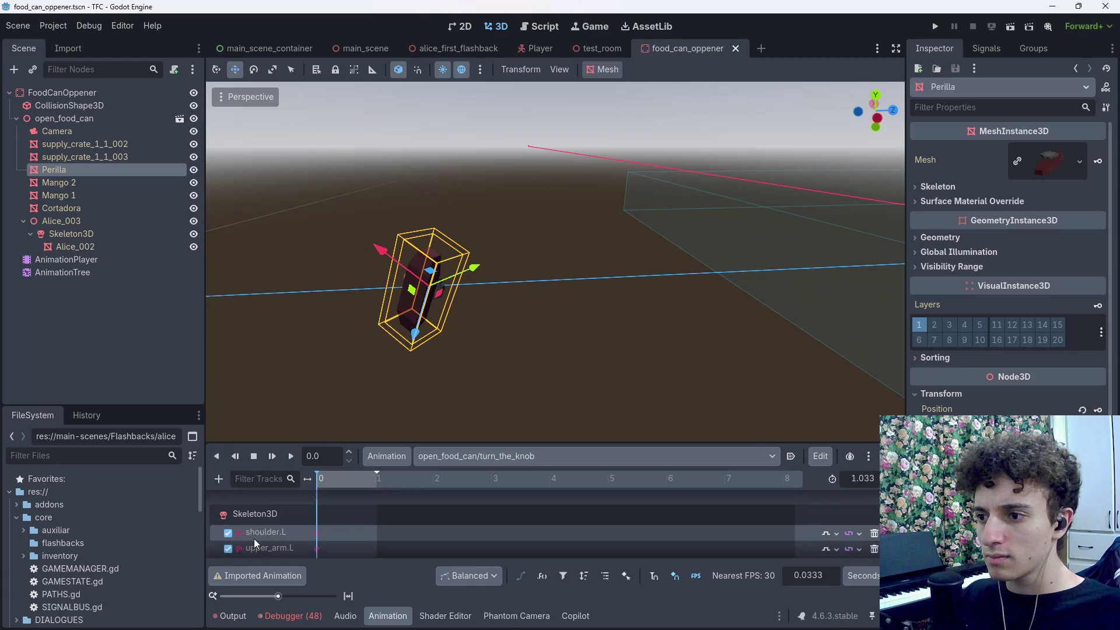
click(265, 520)
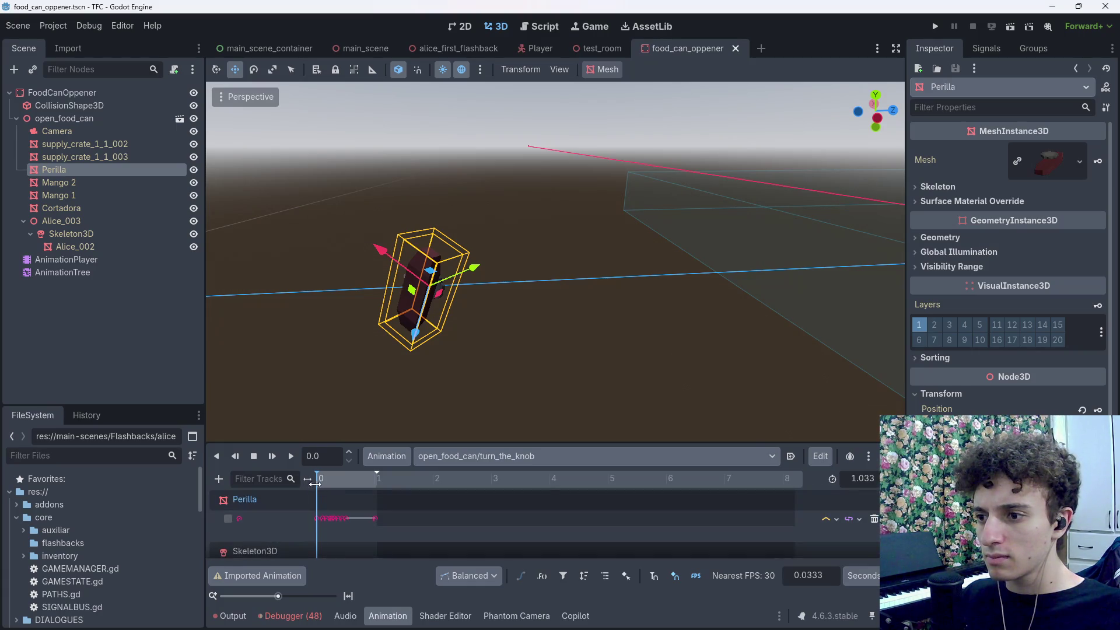
Step: Reload the TFC project via Project > Reload Current Project and recentre the view on Perilla
click(51, 26)
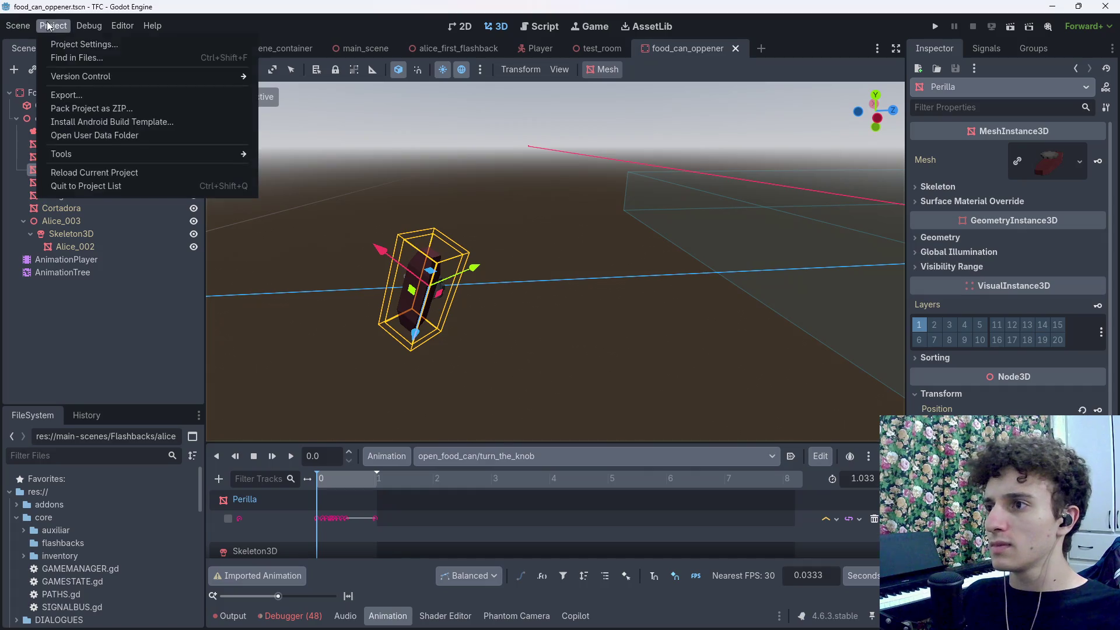
click(106, 171)
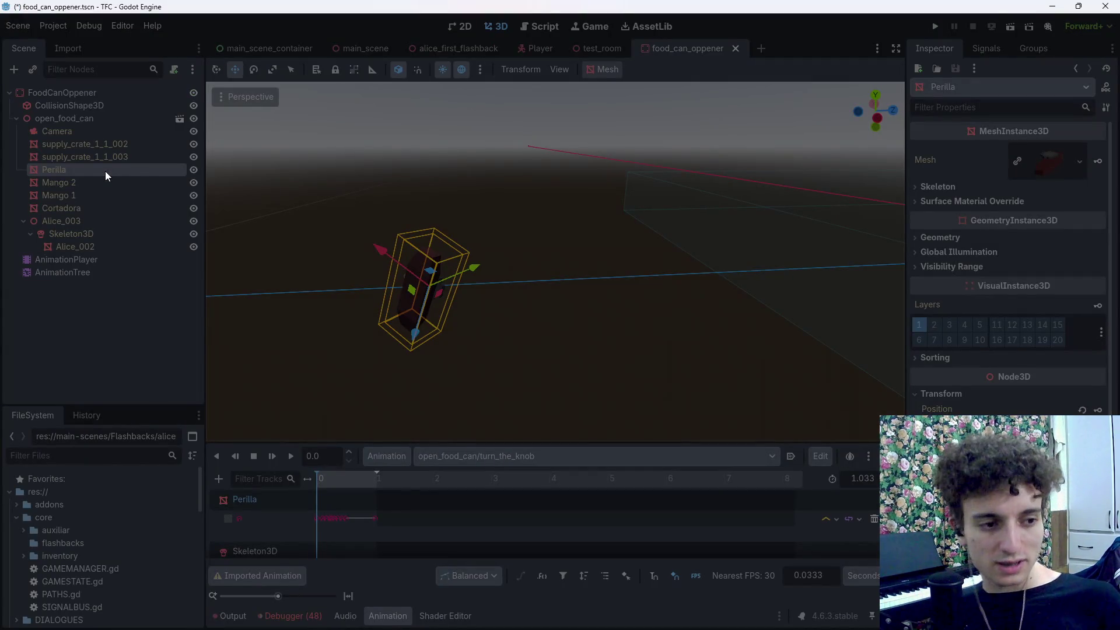
mouse_move(491, 628)
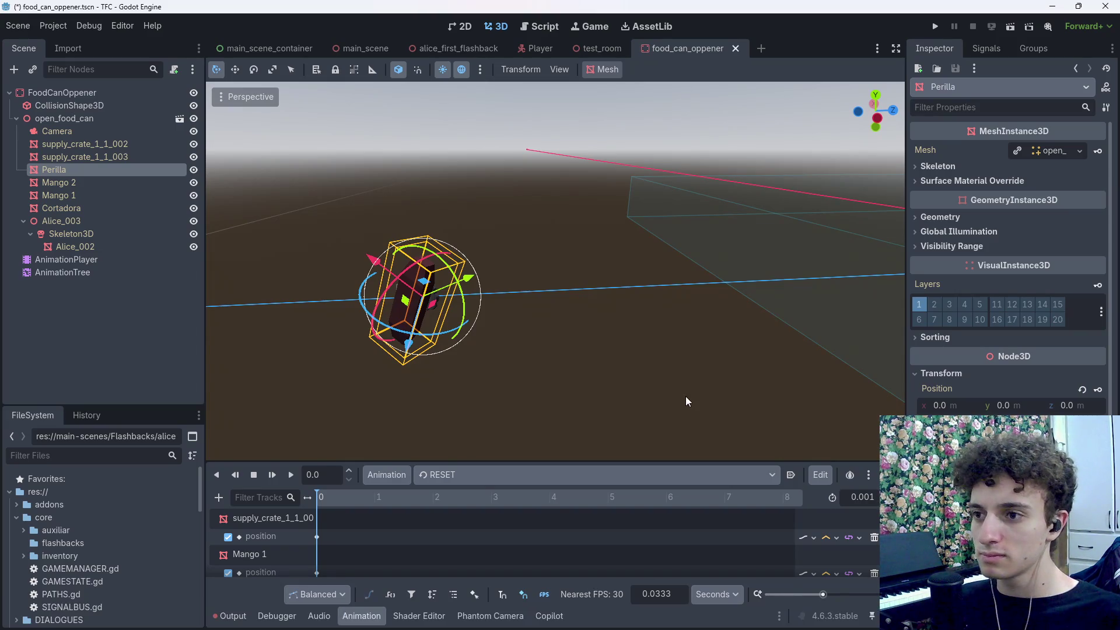
mouse_move(685, 397)
mouse_down()
mouse_move(642, 408)
mouse_move(690, 405)
mouse_up()
Step: Switch to turn_the_knob, frame Perilla, re-enable its track and scrub back to the start
click(505, 475)
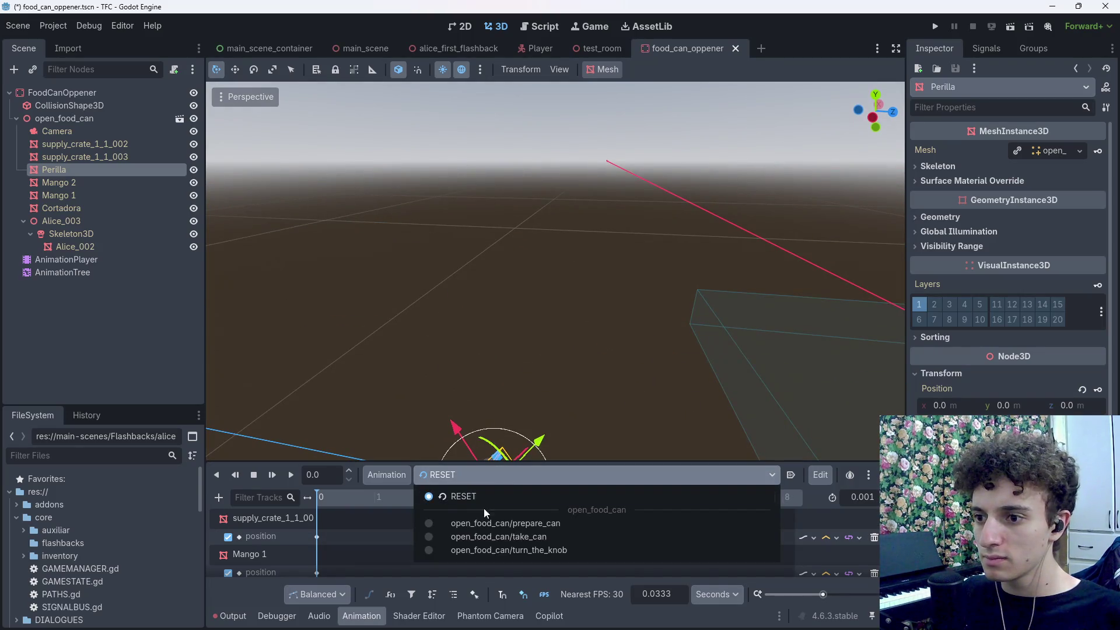
click(547, 551)
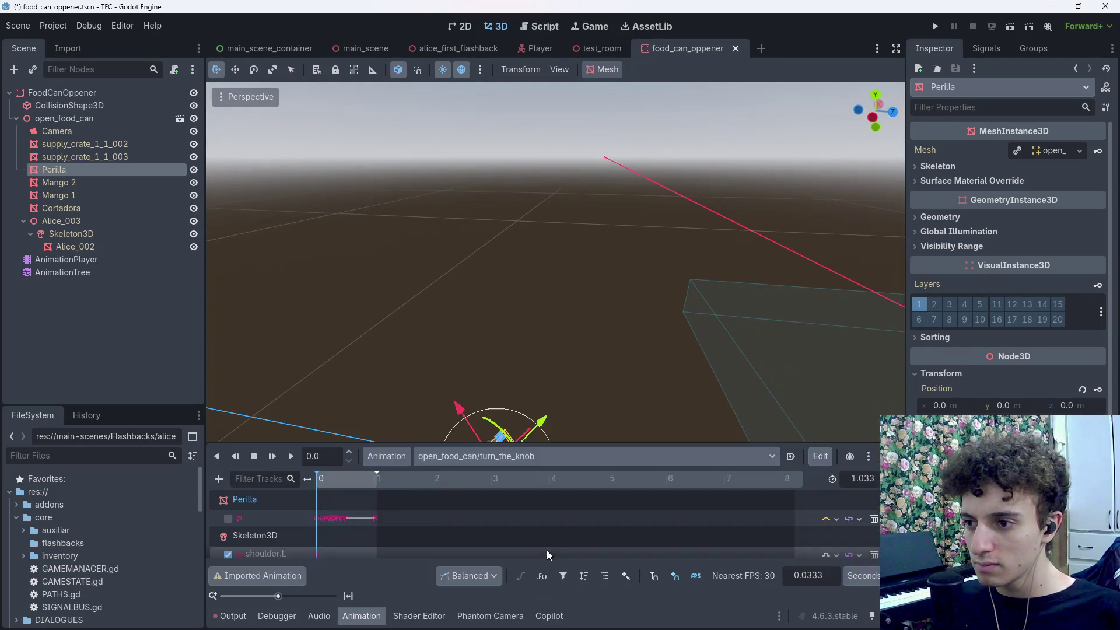
key(f)
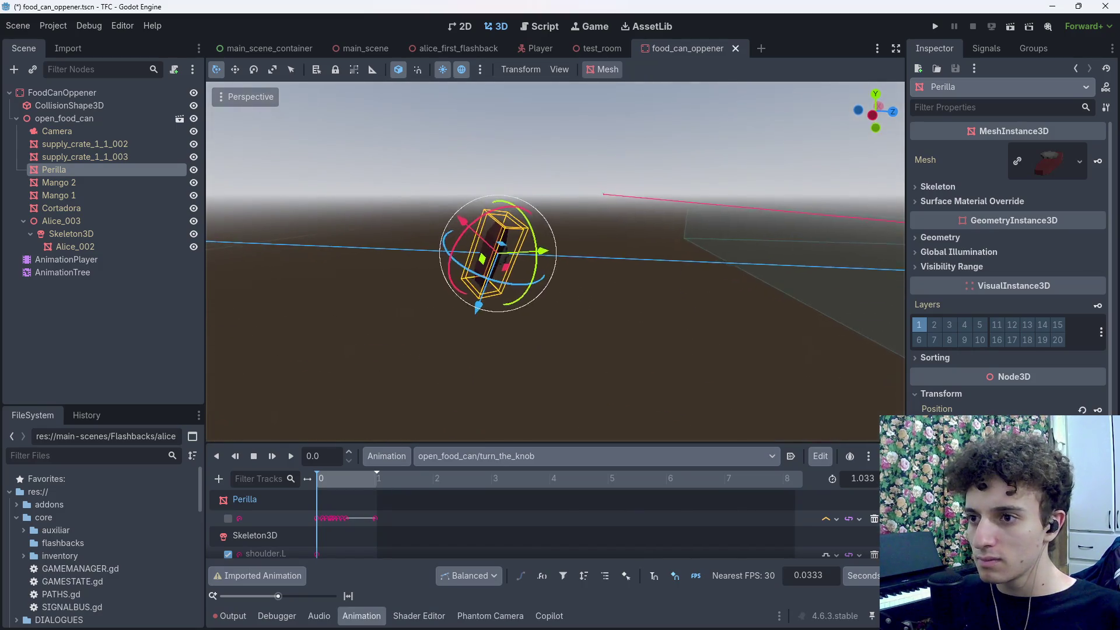
click(228, 519)
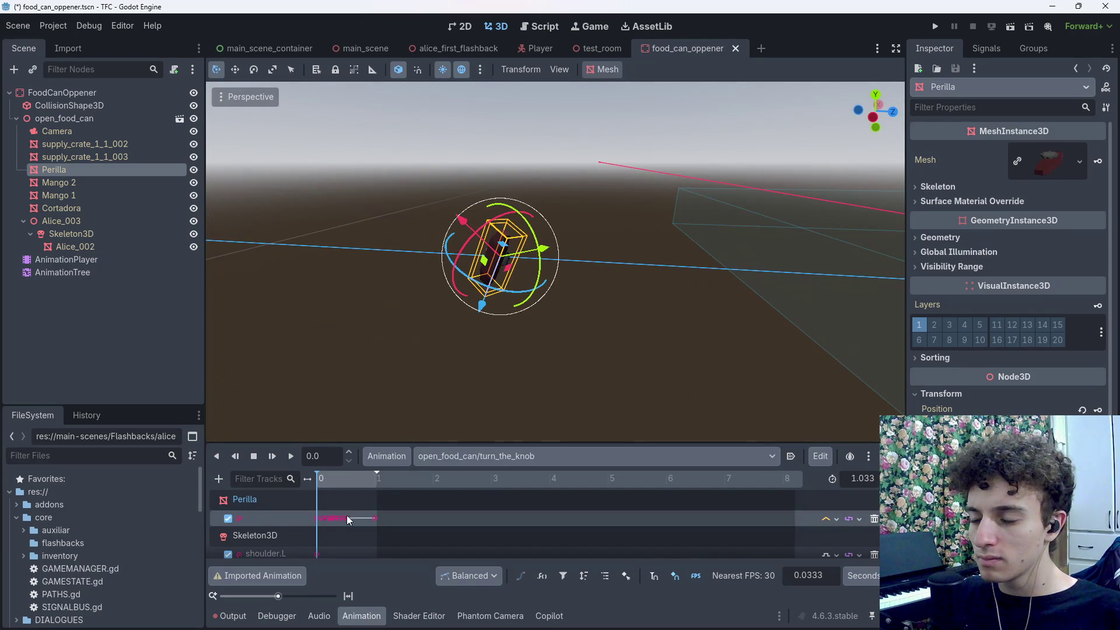
mouse_move(350, 482)
mouse_down()
mouse_move(320, 487)
mouse_move(356, 492)
mouse_move(257, 513)
mouse_up()
double_click(292, 517)
click(271, 520)
Step: Skip creating a position track and drag the Perilla knob up and farther away
click(1098, 410)
click(614, 355)
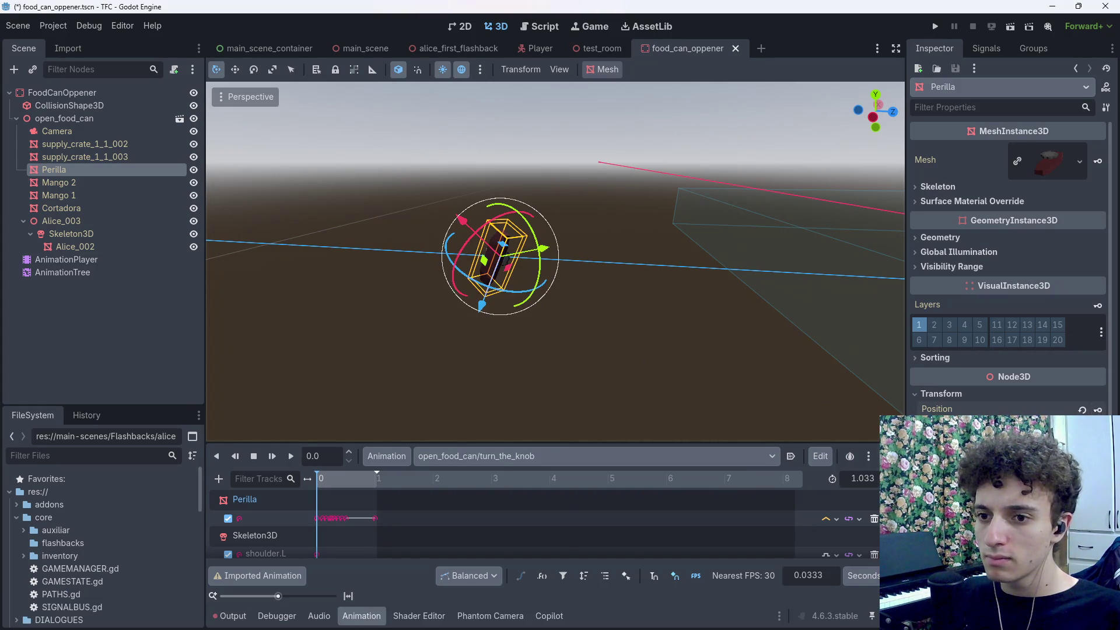
drag(499, 257, 582, 324)
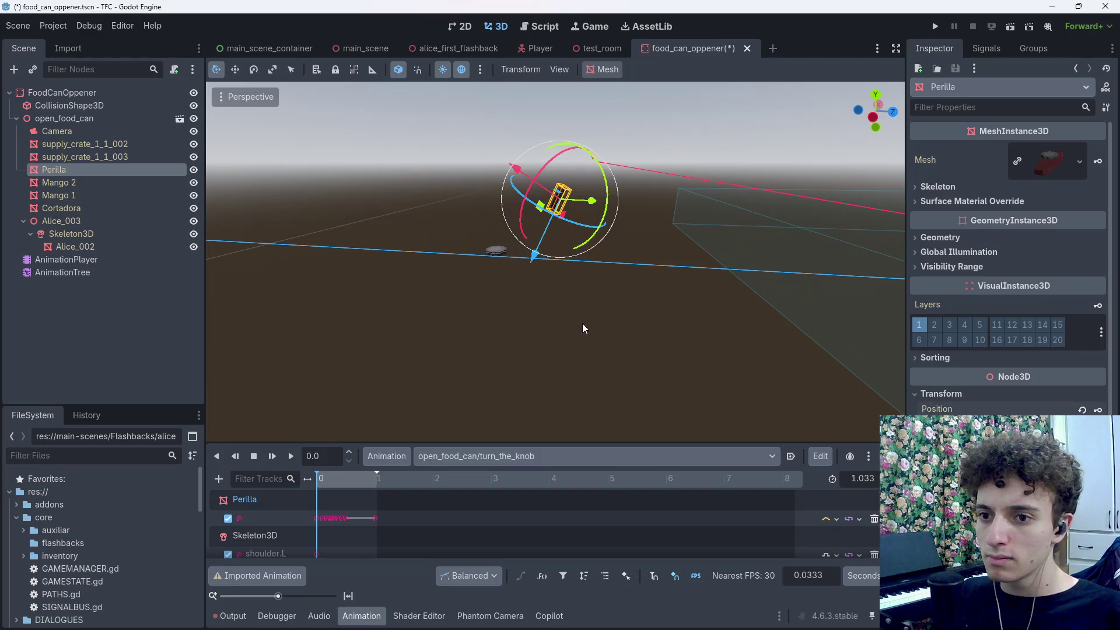
Step: Key Perilla on a new track at time 0 and change its path to Perilla:rotation
click(1099, 409)
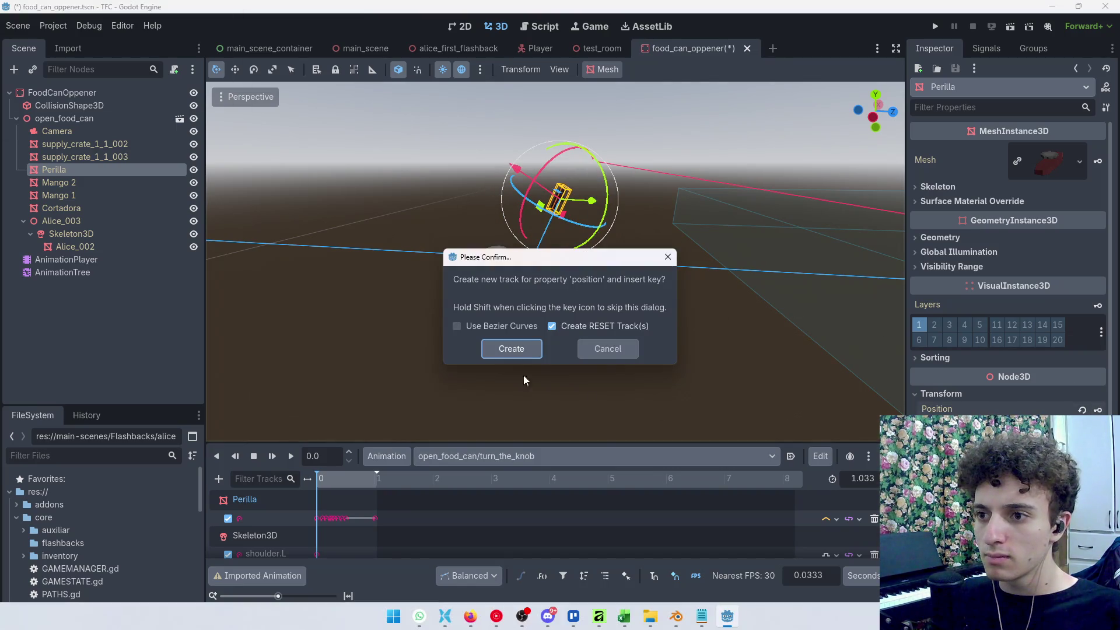
click(509, 352)
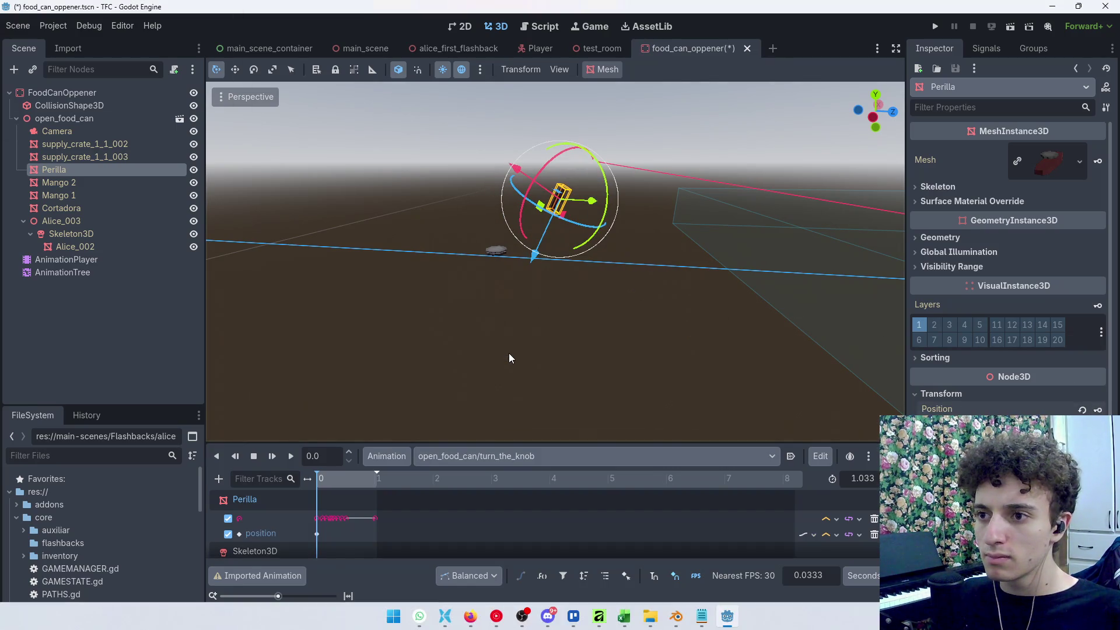
click(318, 534)
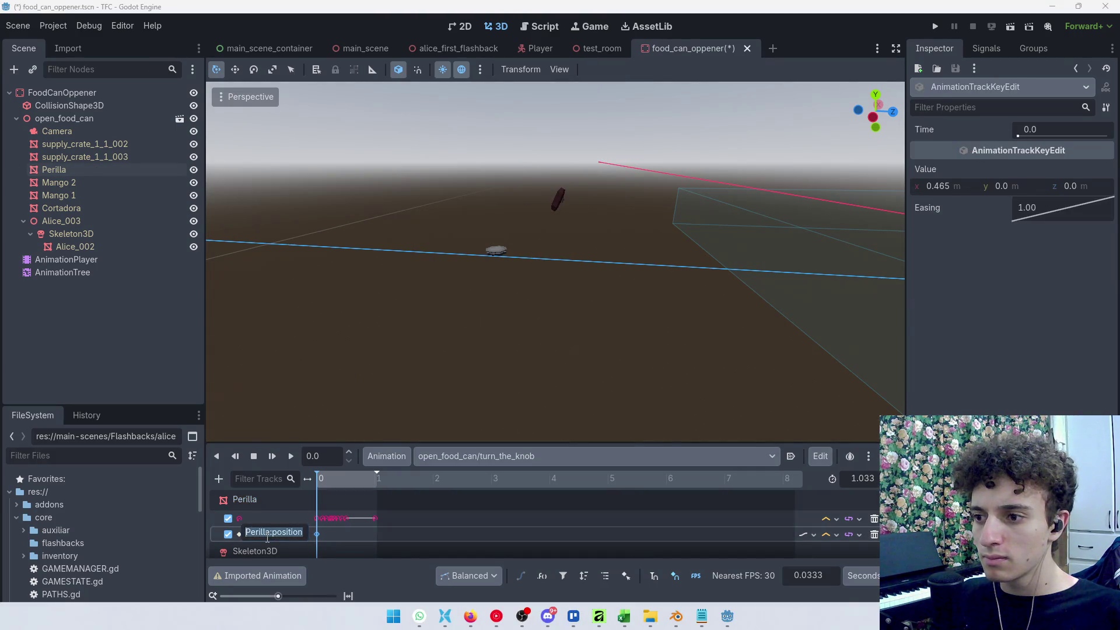
key(Escape)
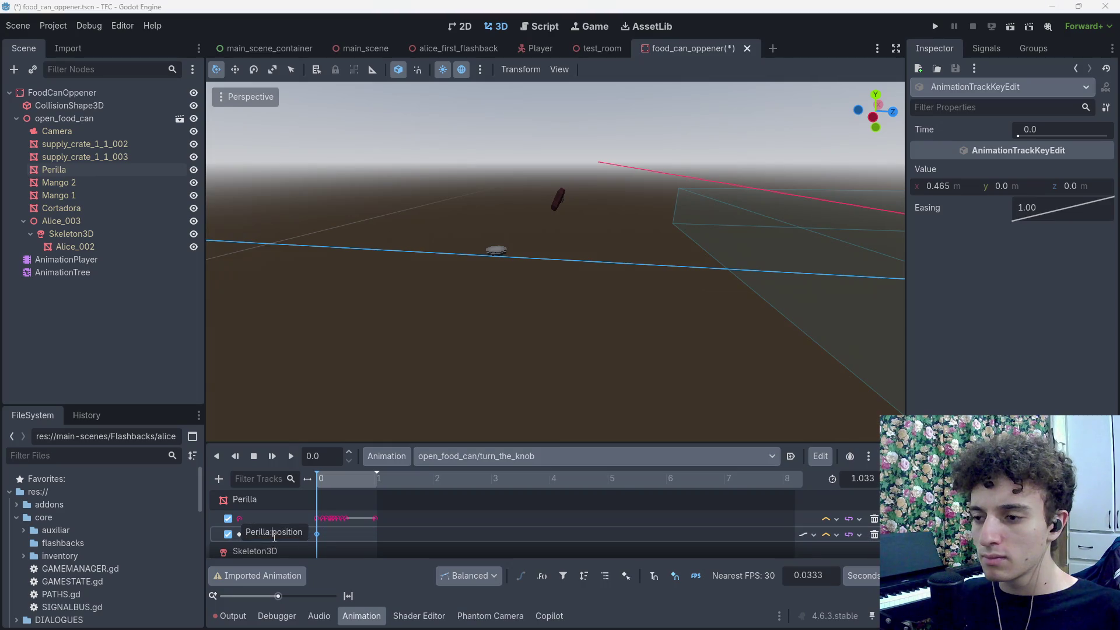
double_click(293, 536)
key(BackSpace)
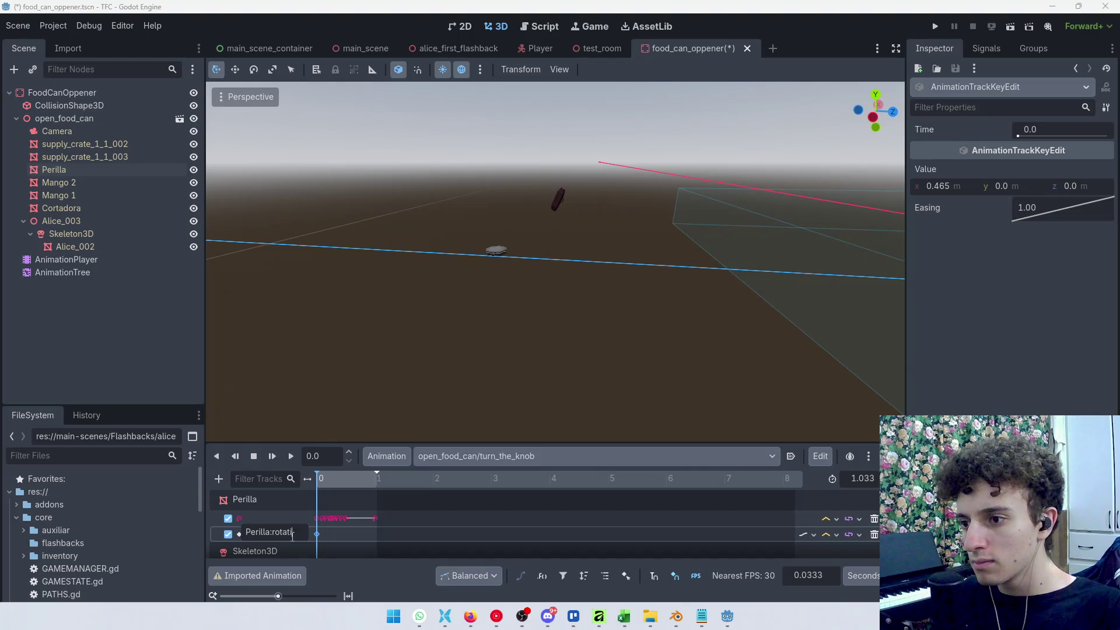
text(on)
key(Return)
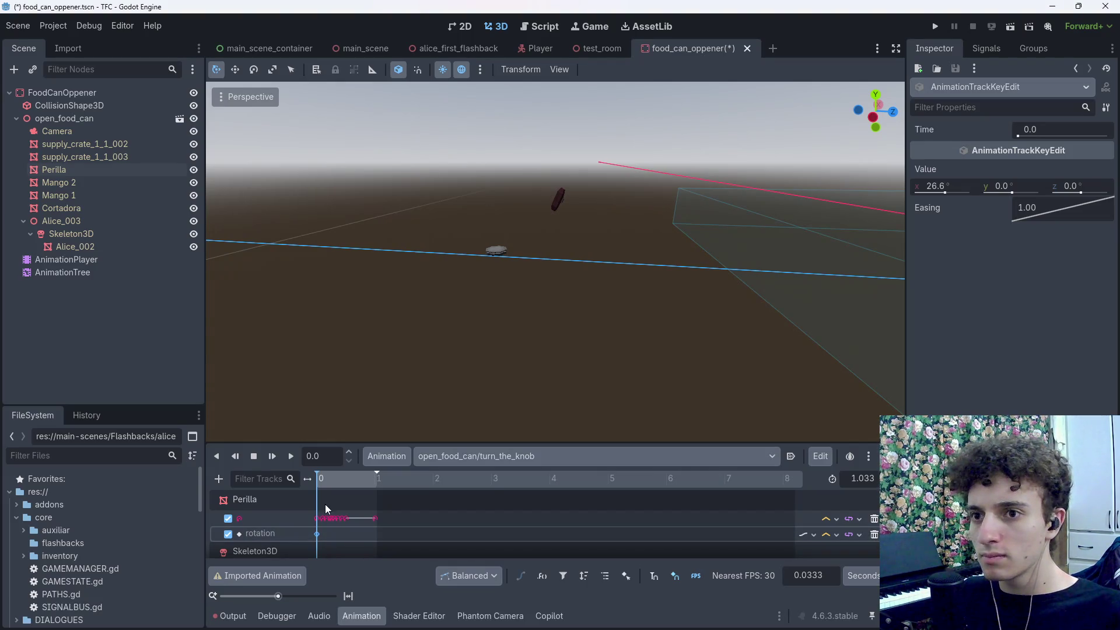
Step: Disable the new rotation track and scrub the animation to check the knob
click(325, 482)
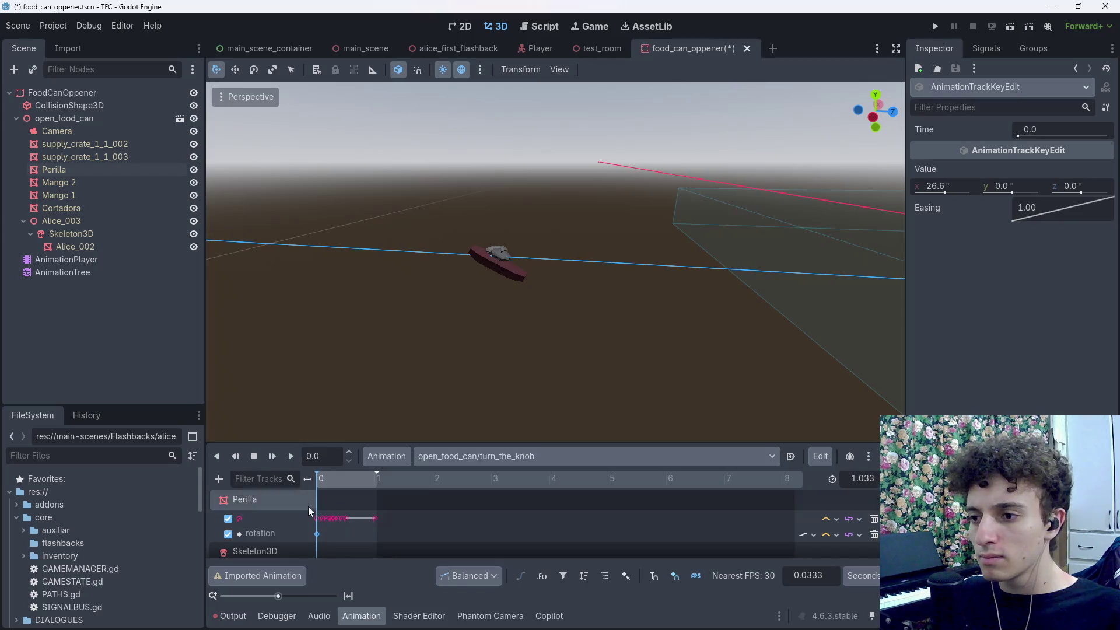
click(228, 534)
click(339, 540)
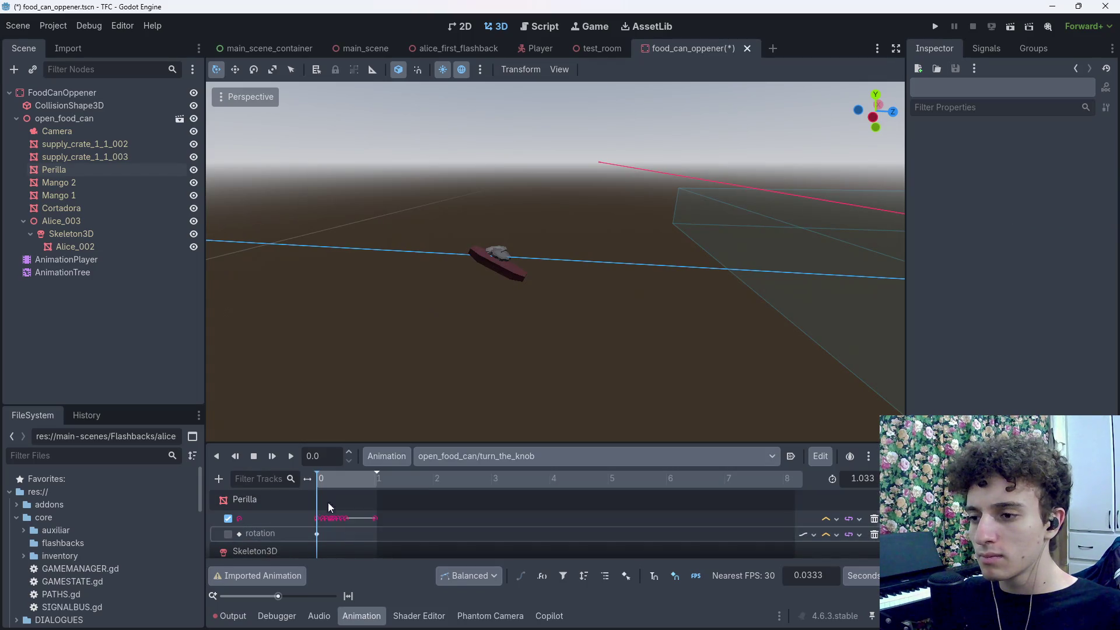
drag(332, 479, 347, 493)
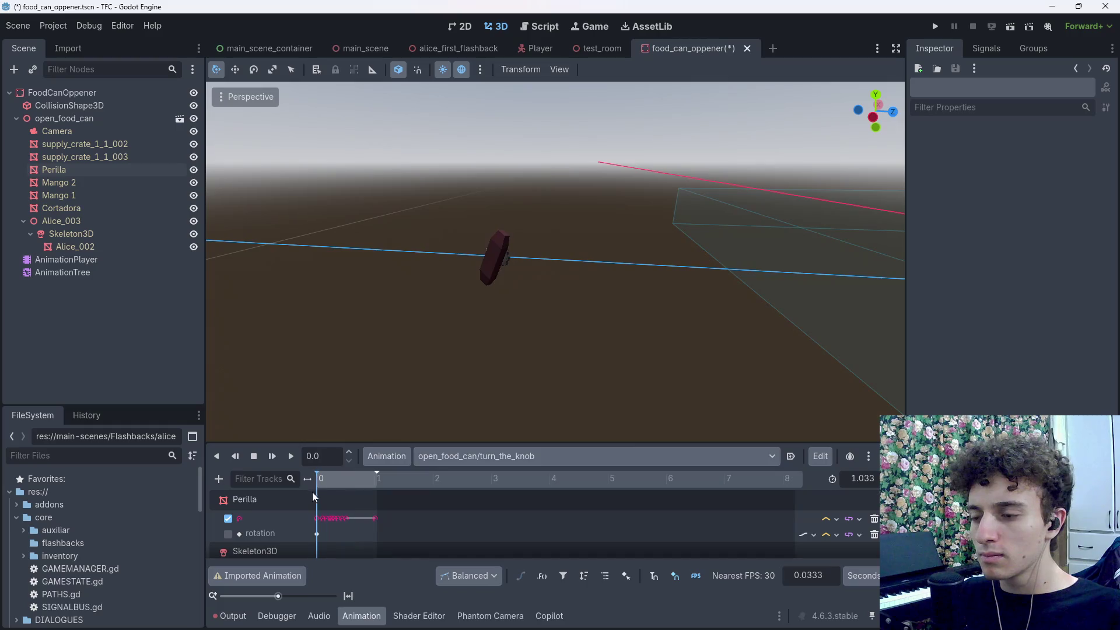
drag(525, 262, 572, 227)
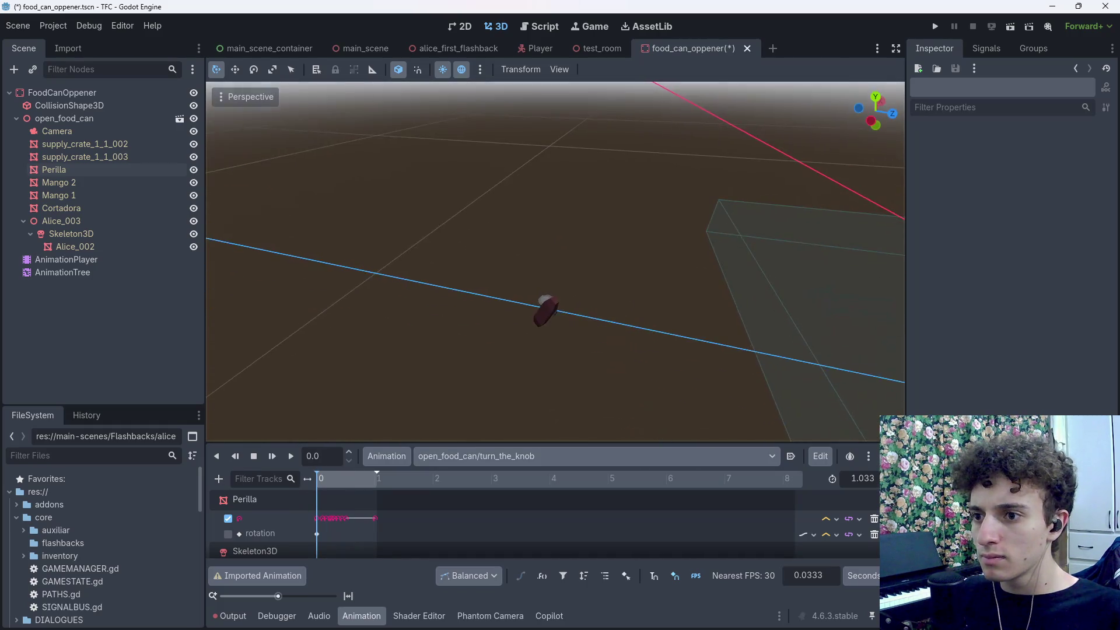
Step: Shift the Cortadora piece slightly along its Z axis with G then Z, then frame it in the viewport
click(545, 307)
key(g)
key(z)
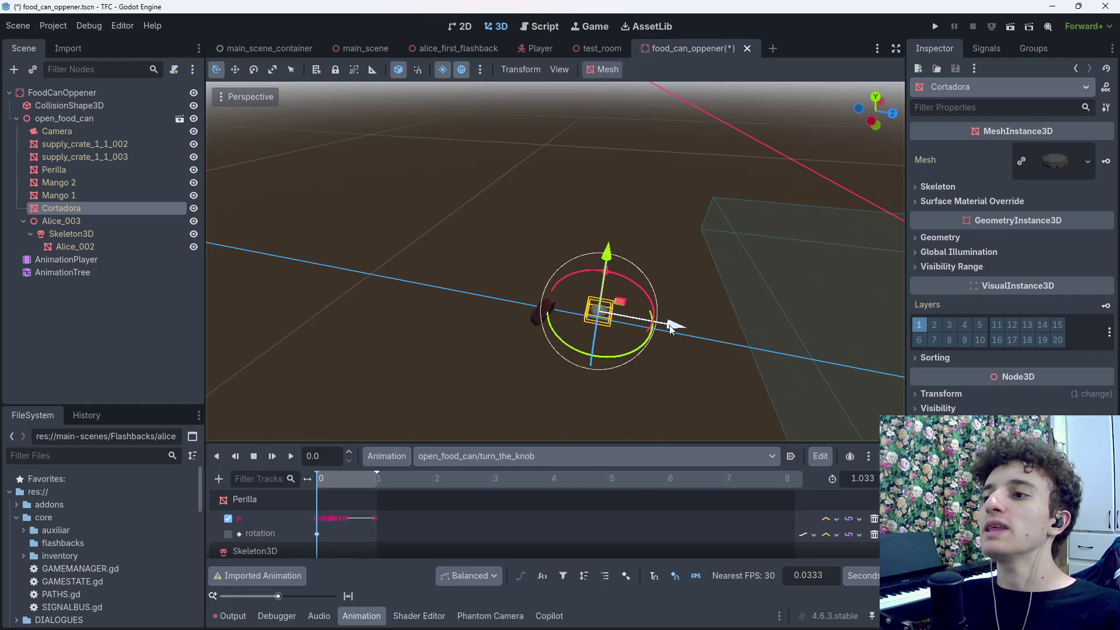
click(671, 322)
drag(663, 327, 499, 232)
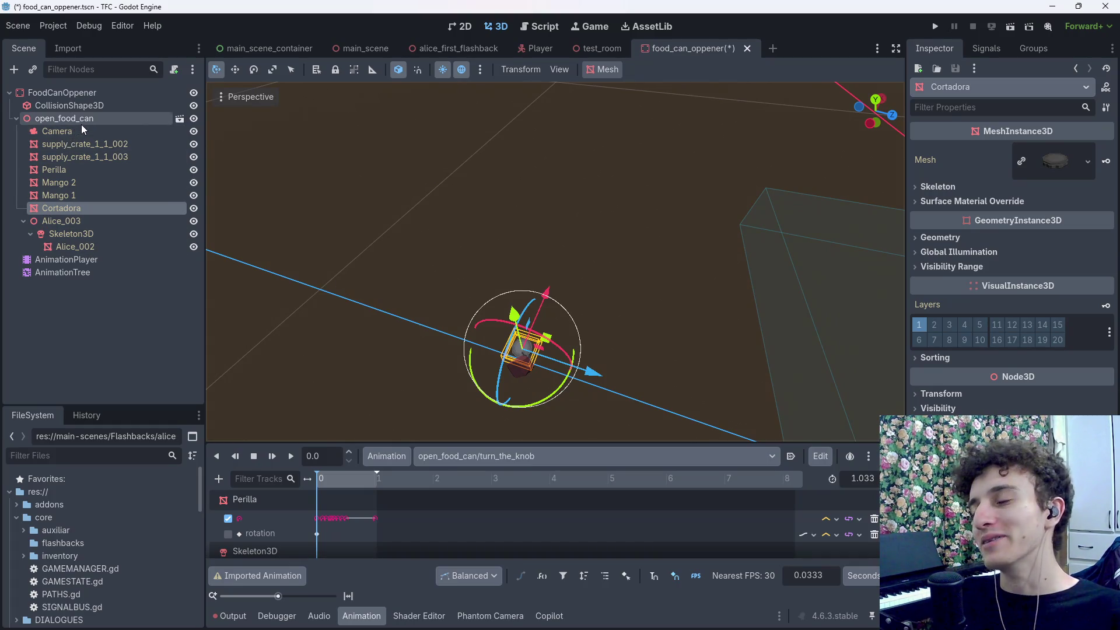
drag(291, 234, 315, 292)
mouse_move(554, 263)
mouse_down()
mouse_move(531, 286)
mouse_move(522, 245)
mouse_move(516, 262)
mouse_up()
scroll(554, 263, up, 2)
key(f)
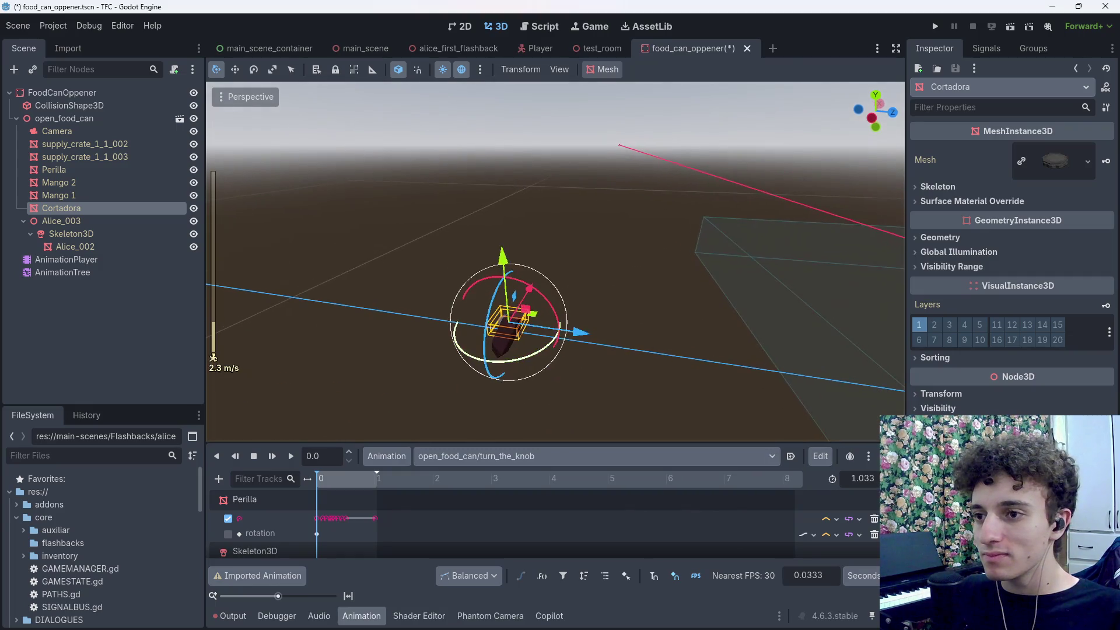
scroll(554, 263, down, 8)
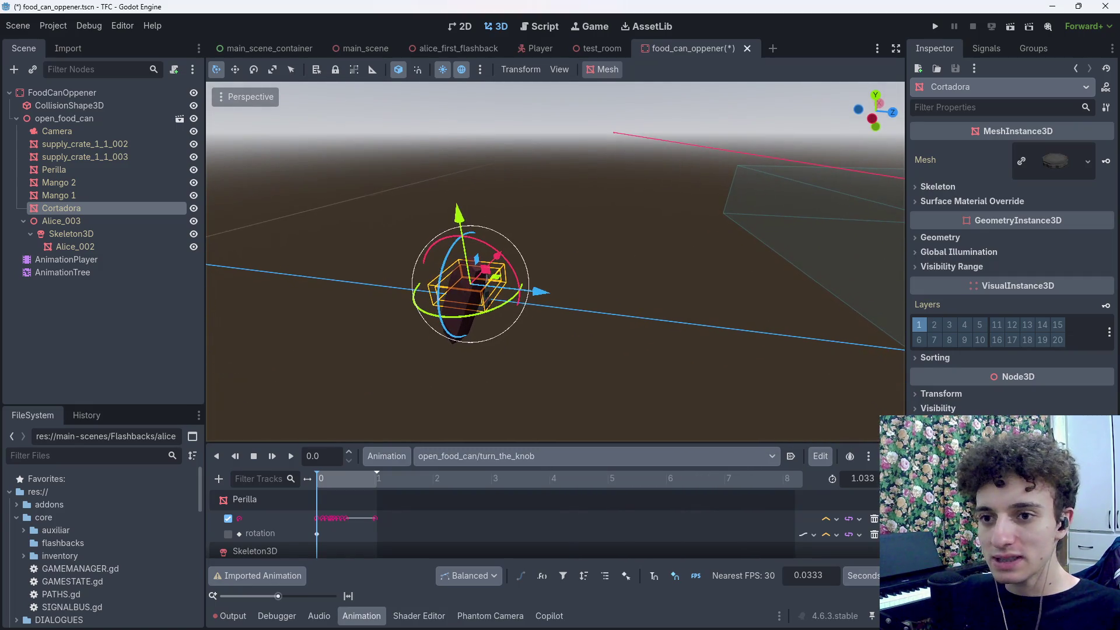
Step: Drag Cortadora further along Z, scrub the animation to mid-turn, and reselect Cortadora
drag(532, 301, 639, 307)
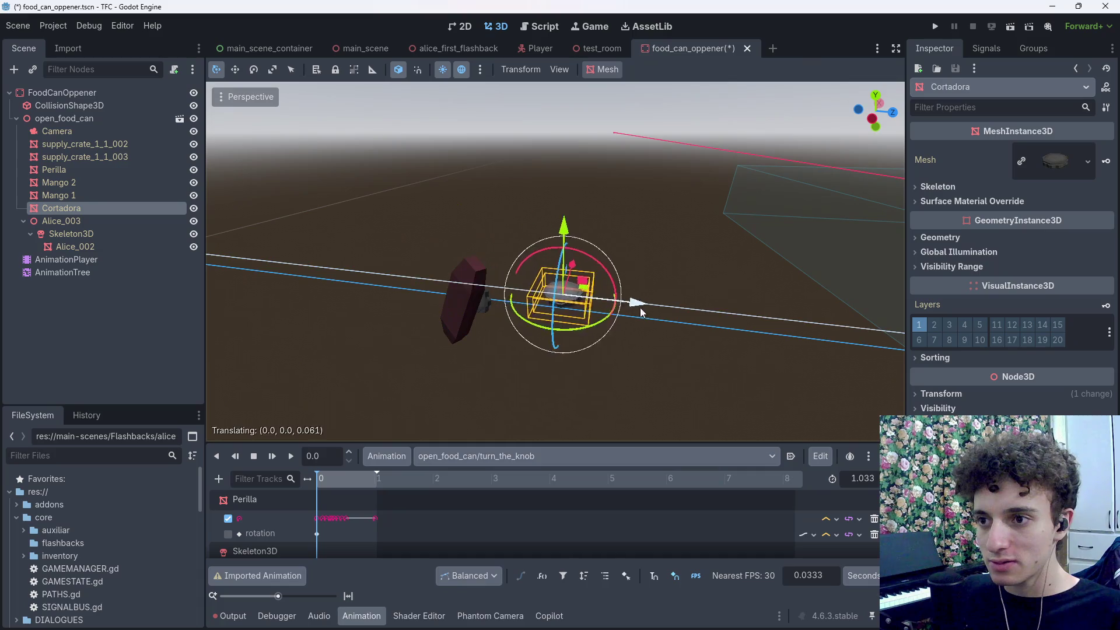
click(347, 479)
click(488, 364)
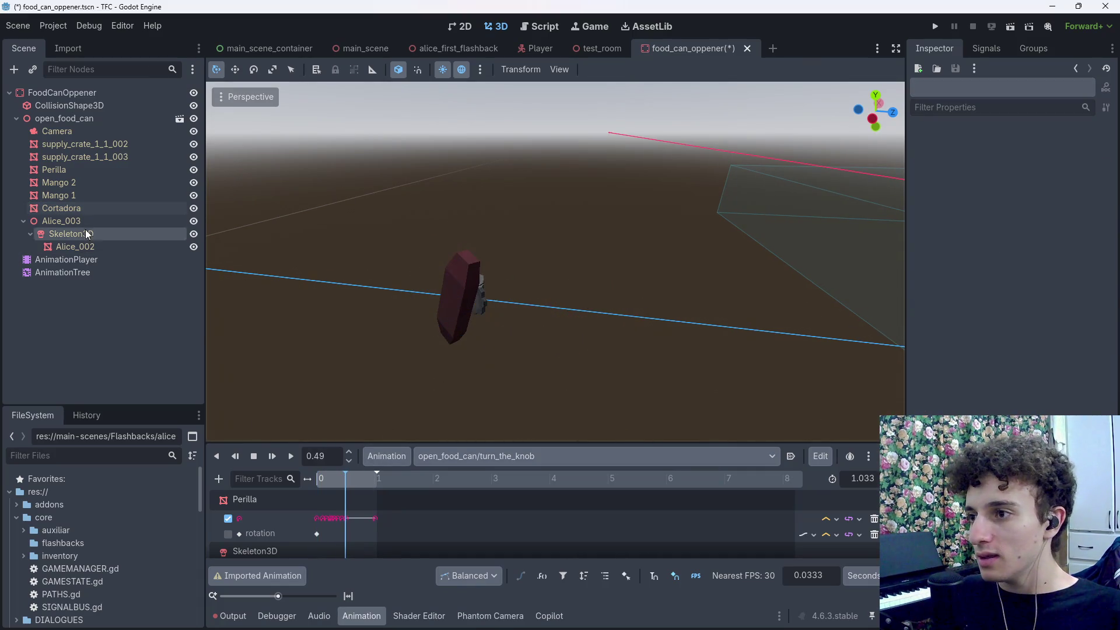
click(61, 208)
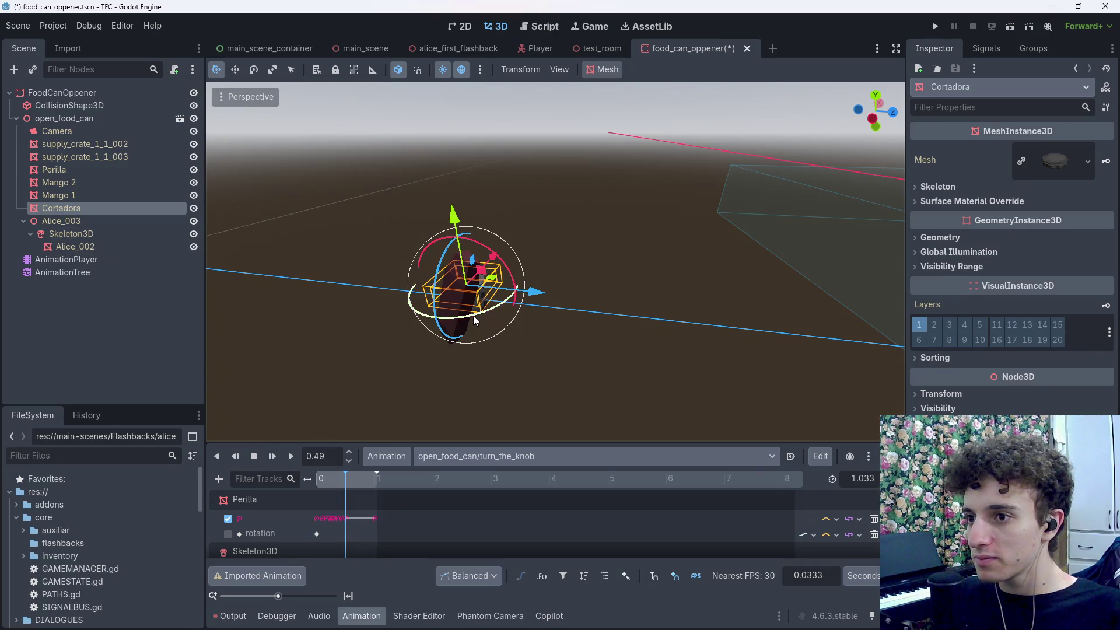
Step: Select the Perilla knob, rewind turn_the_knob to 0, and select its first rotation key
click(458, 303)
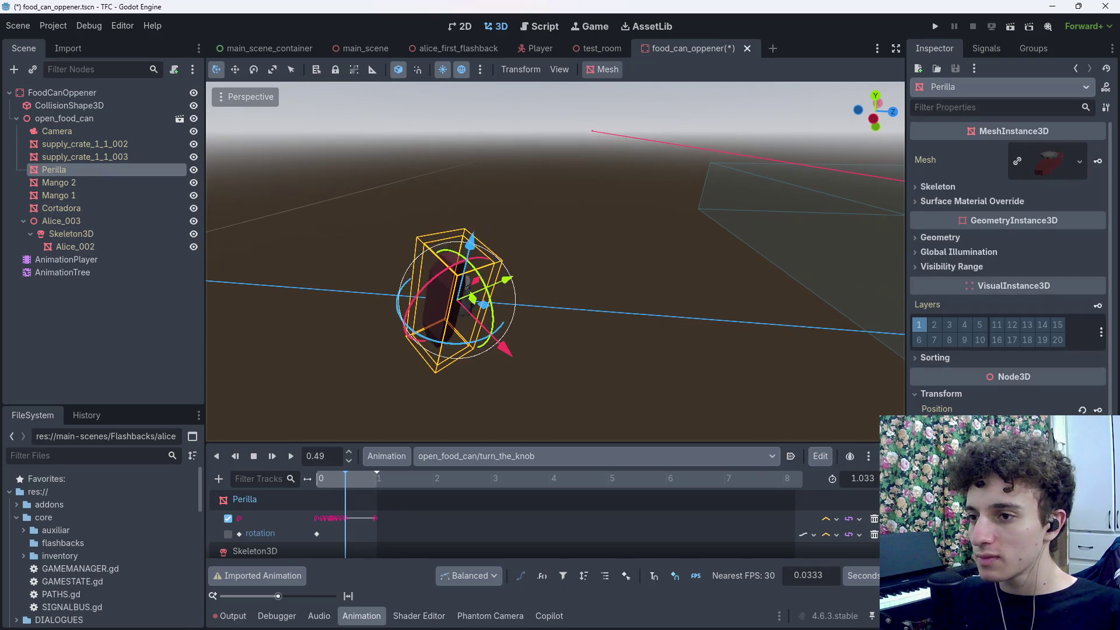
drag(341, 482, 301, 488)
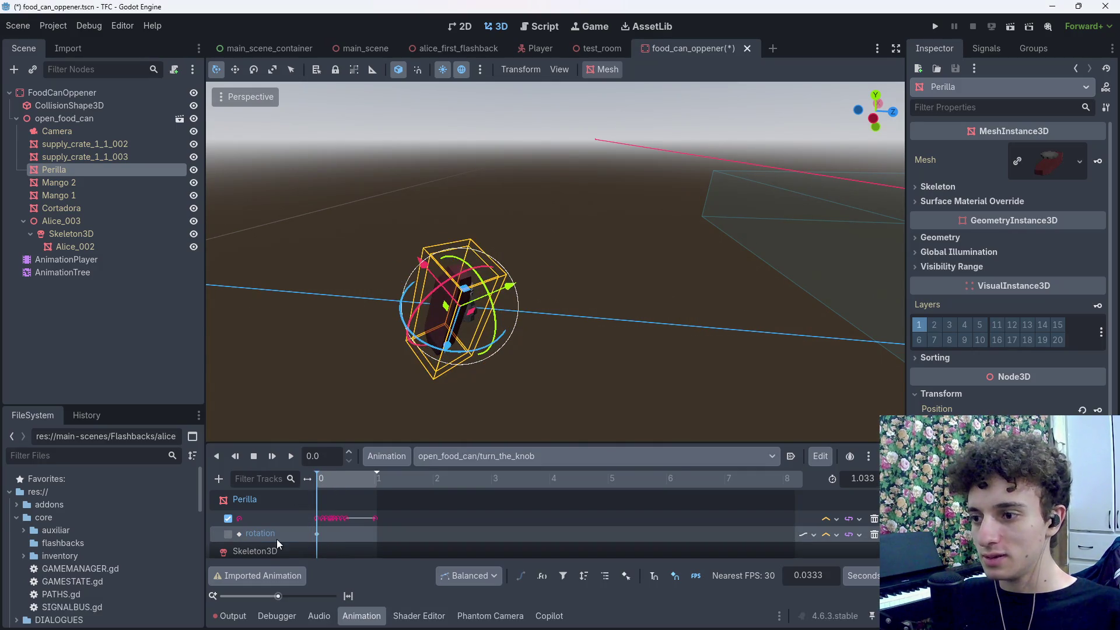
click(318, 534)
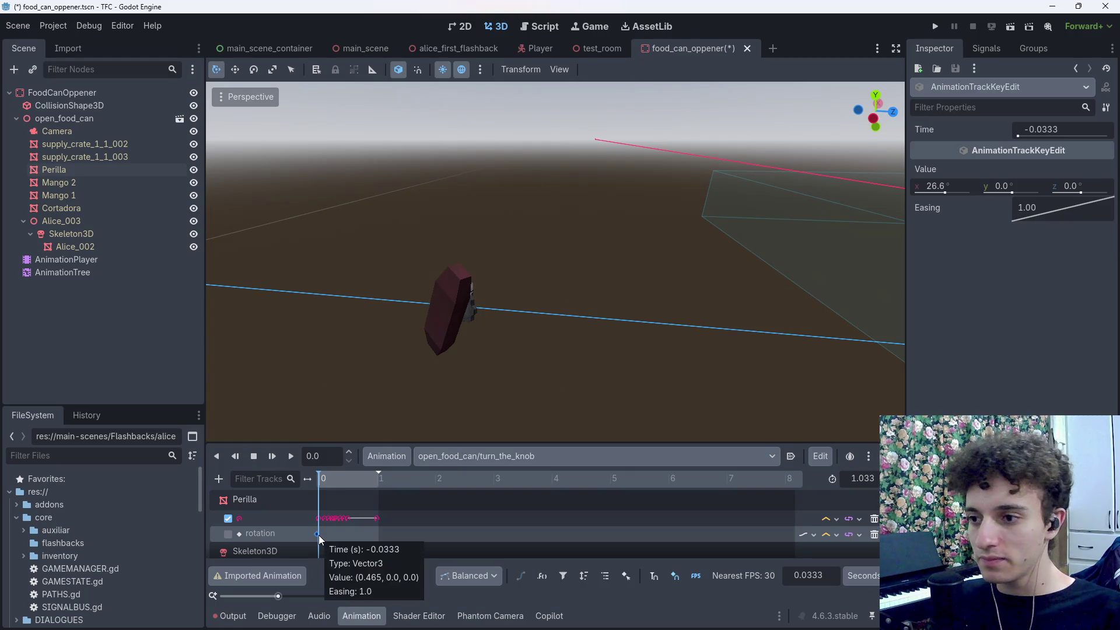